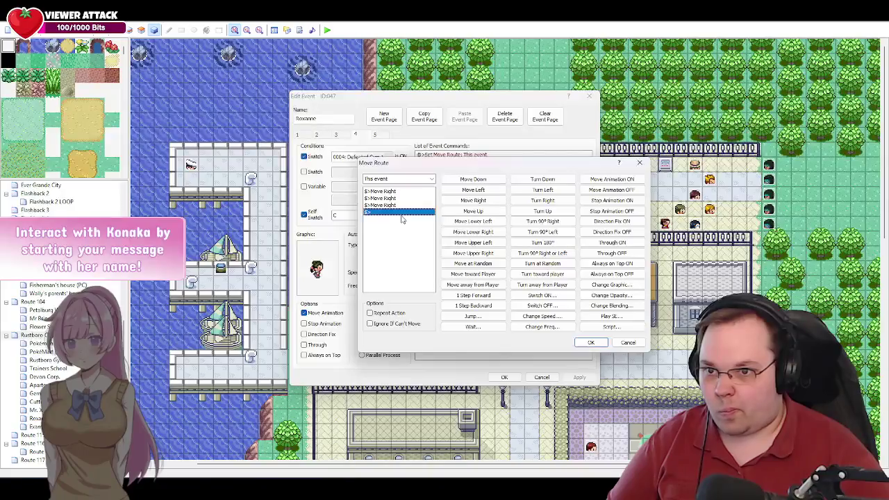
# Give the Roxanne event a move route of seven Move Right steps.
pyautogui.moveTo(563, 164)
pyautogui.mouseDown()
pyautogui.moveTo(518, 163)
pyautogui.moveTo(526, 162)
pyautogui.mouseUp()
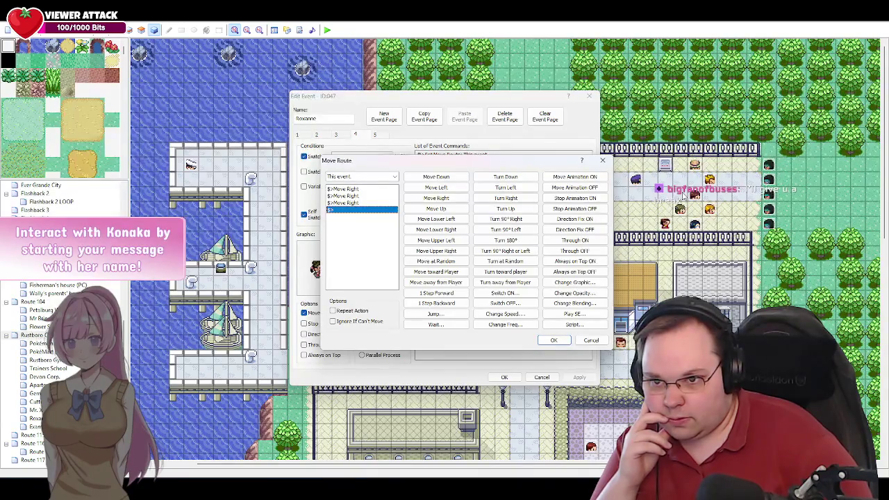
pyautogui.click(452, 200)
pyautogui.click(451, 200)
pyautogui.click(452, 201)
pyautogui.click(452, 200)
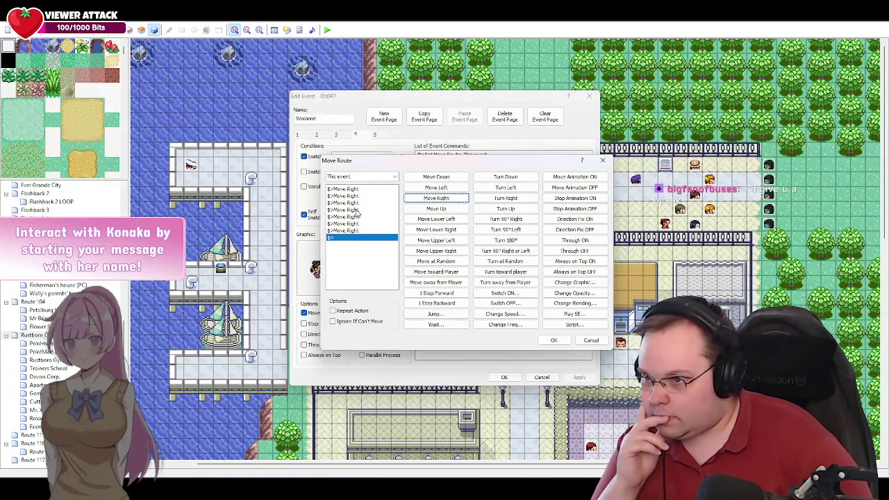
pyautogui.click(358, 211)
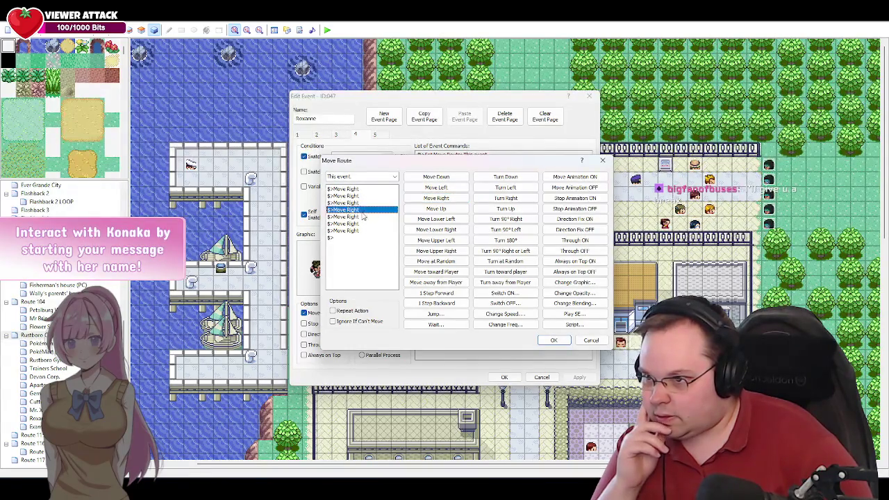
pyautogui.click(352, 237)
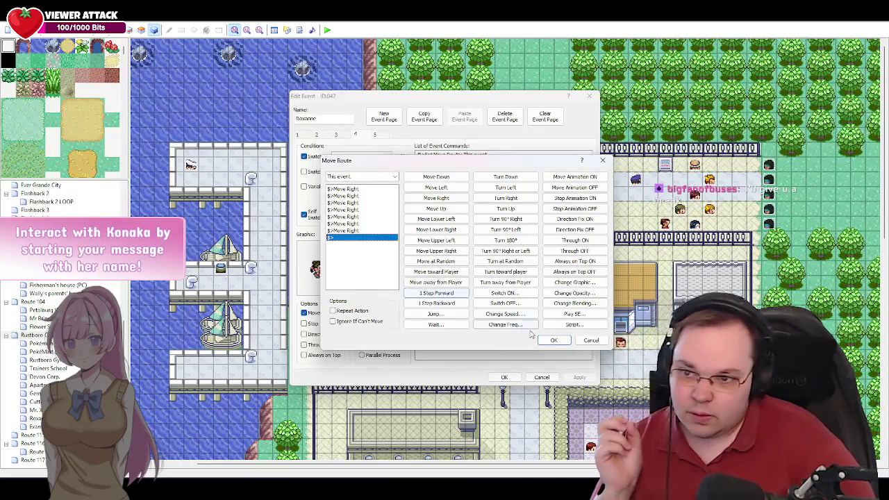
pyautogui.click(554, 340)
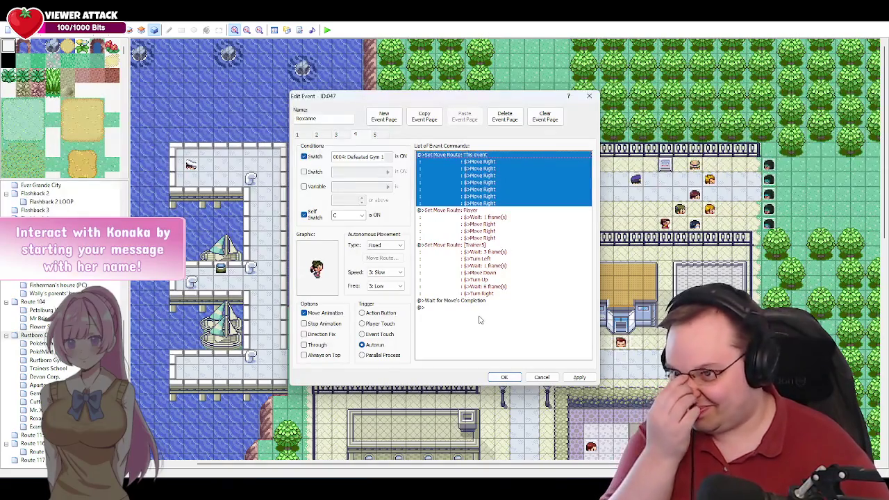
pyautogui.click(482, 231)
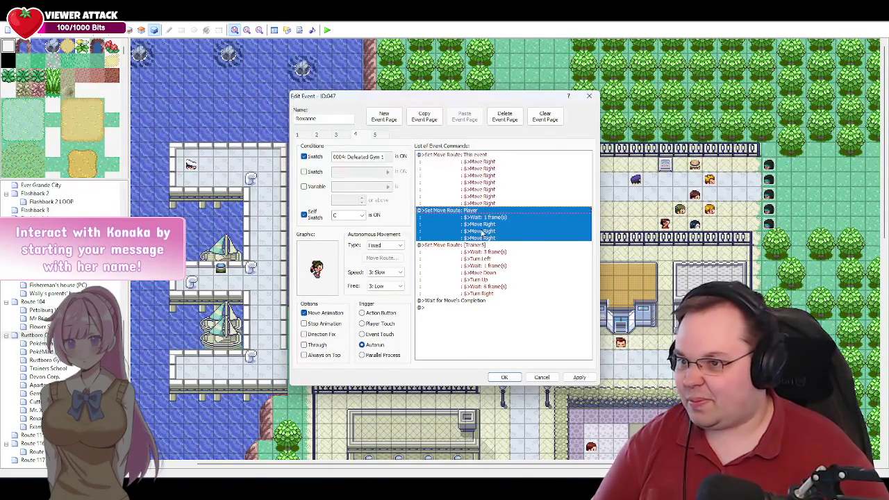
# Add Move Right steps to the player's route so seven follow the 1-frame wait.
pyautogui.doubleClick(482, 232)
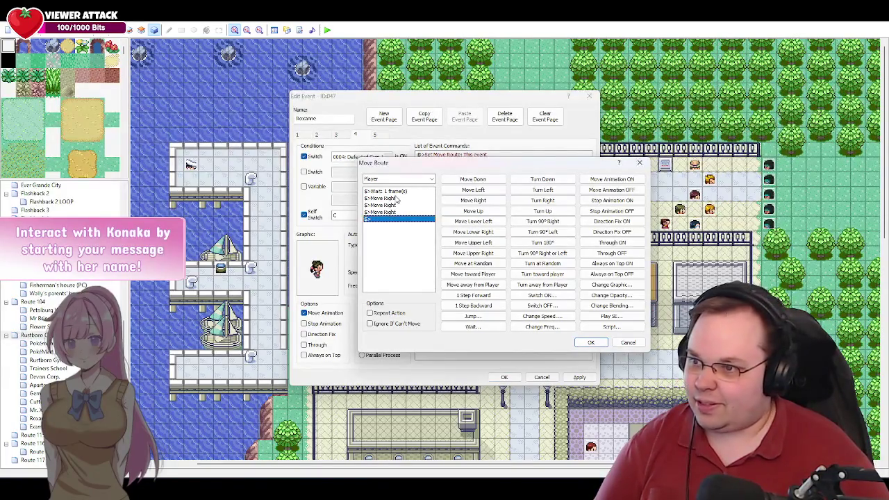
pyautogui.moveTo(568, 167); pyautogui.dragTo(488, 157)
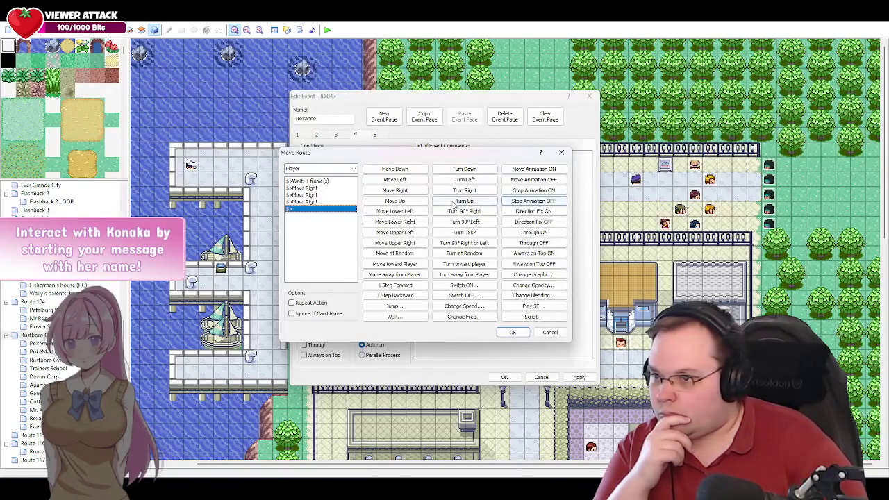
pyautogui.click(412, 195)
pyautogui.click(412, 194)
pyautogui.click(412, 194)
pyautogui.click(412, 194)
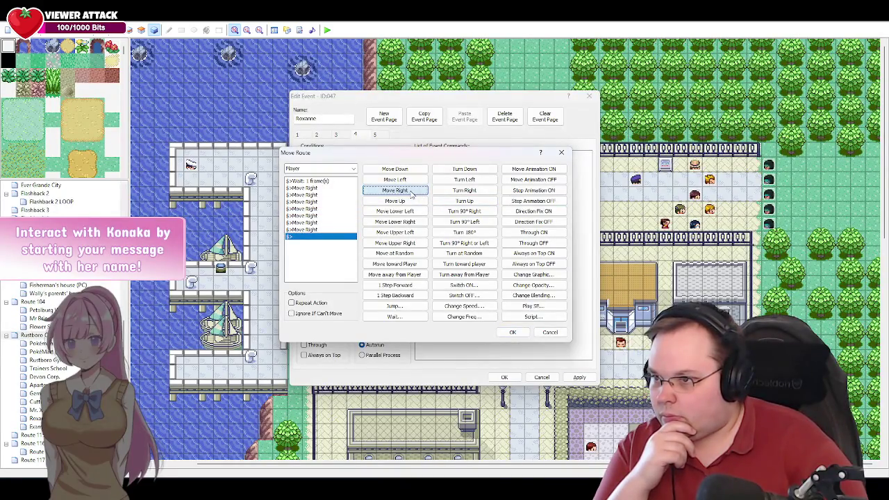
pyautogui.click(511, 334)
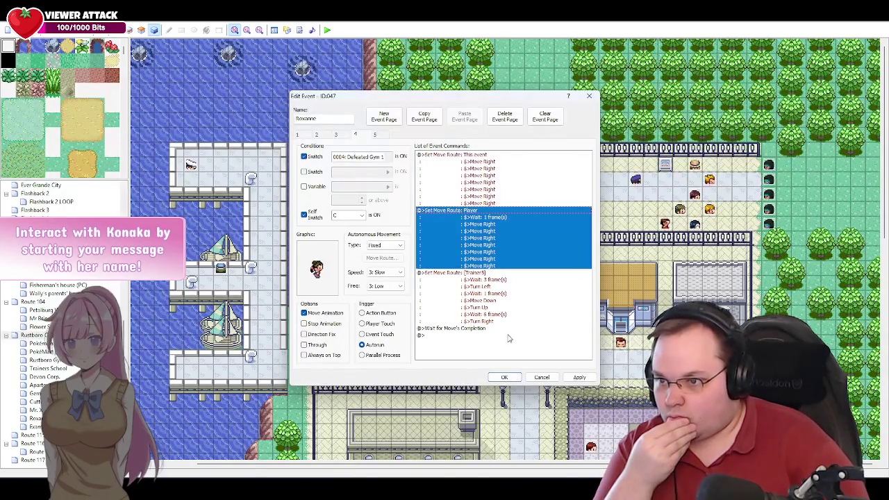
pyautogui.doubleClick(451, 335)
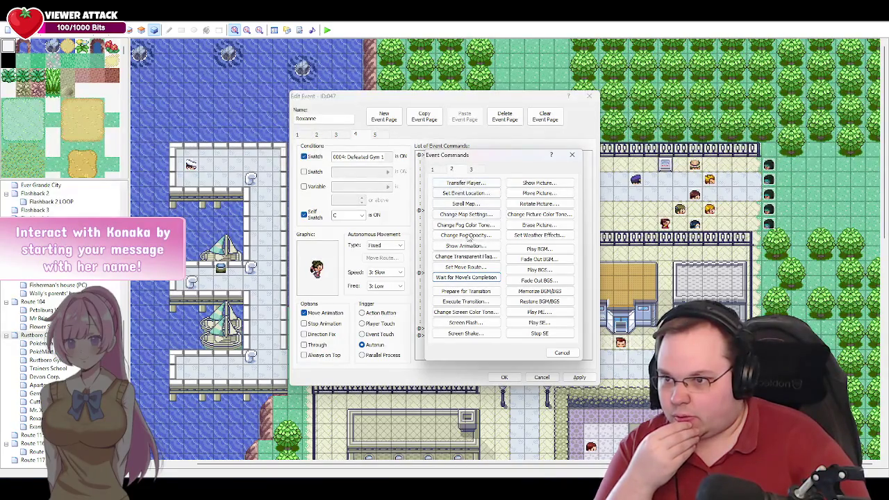
pyautogui.click(480, 268)
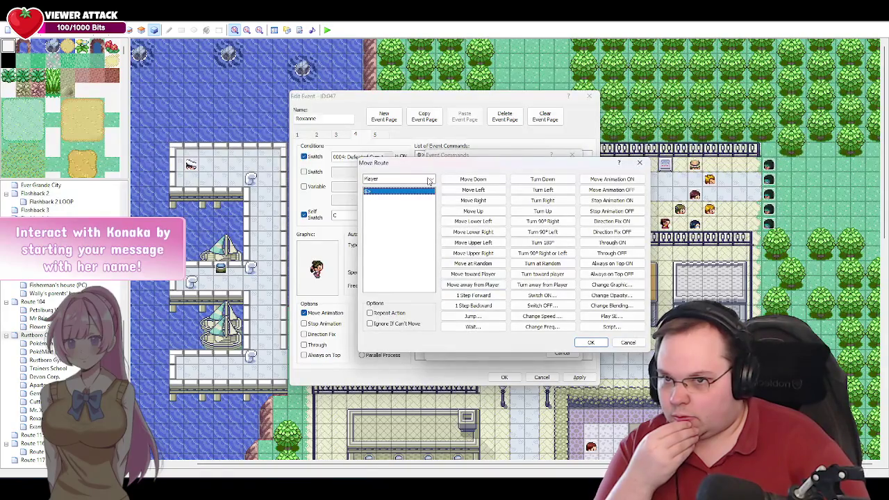
pyautogui.click(620, 343)
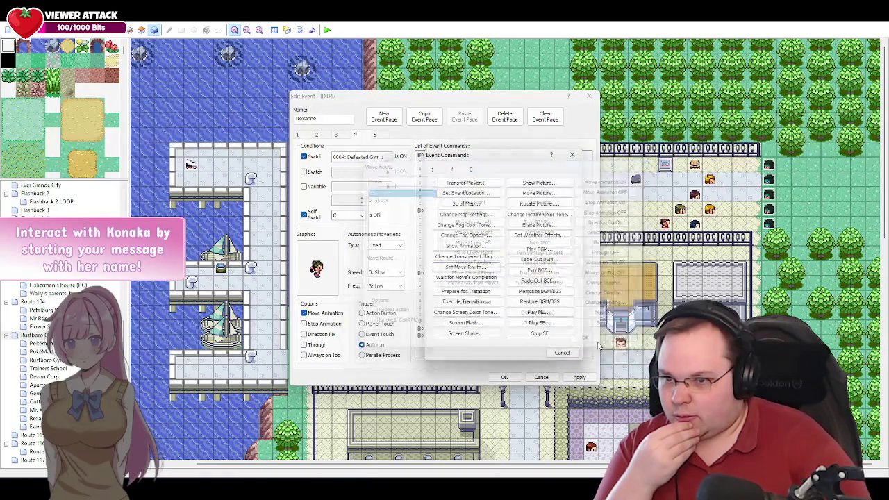
pyautogui.click(565, 353)
pyautogui.click(540, 377)
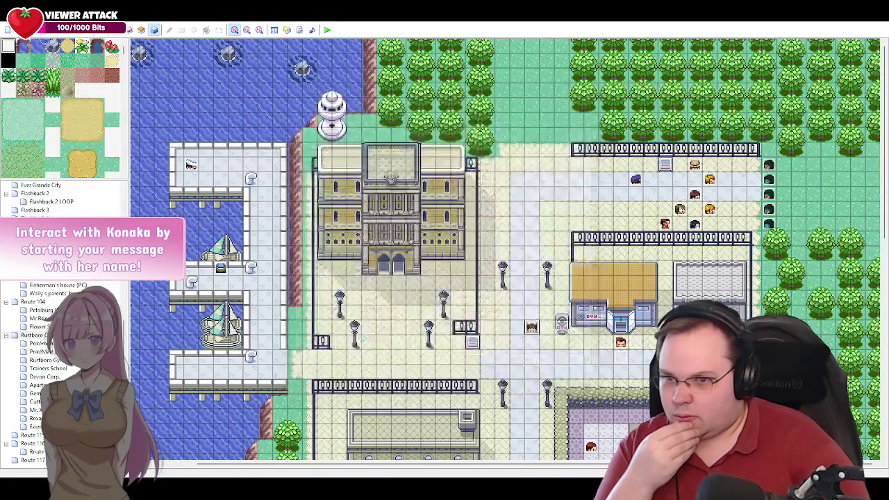
pyautogui.doubleClick(709, 180)
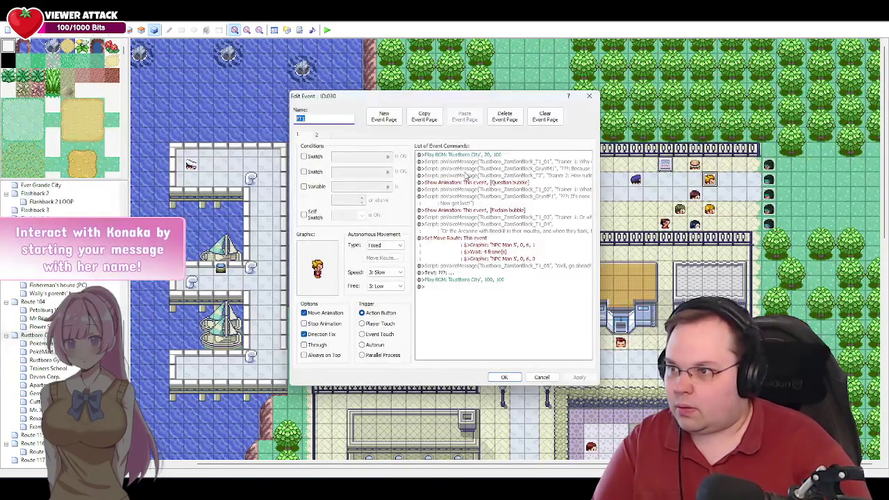
pyautogui.click(542, 377)
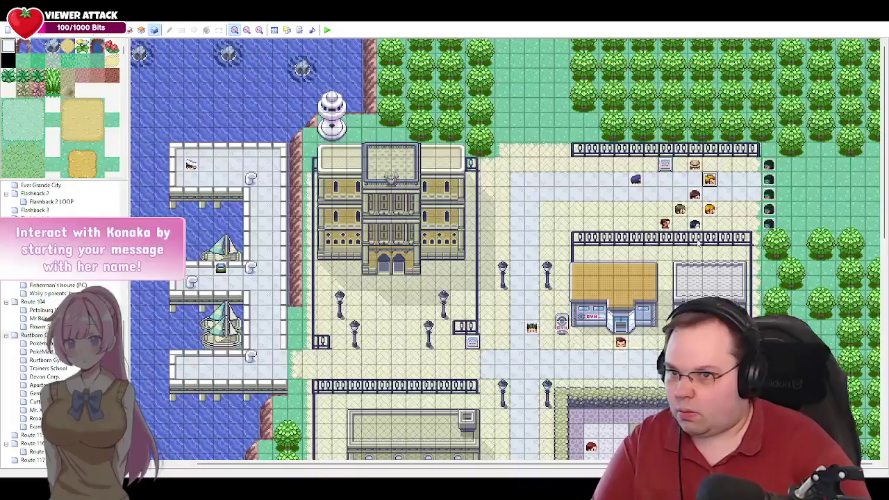
pyautogui.doubleClick(532, 327)
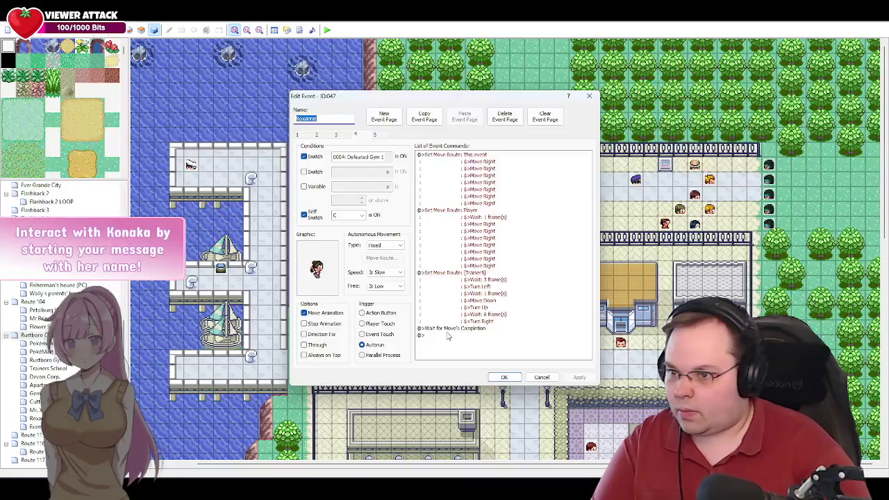
pyautogui.doubleClick(448, 336)
# Add a move route for 030: PT1 with Move Up followed by Turn Right.
pyautogui.click(465, 267)
pyautogui.click(397, 179)
pyautogui.scroll(2, 405, 325)
pyautogui.scroll(-2, 405, 325)
pyautogui.click(403, 314)
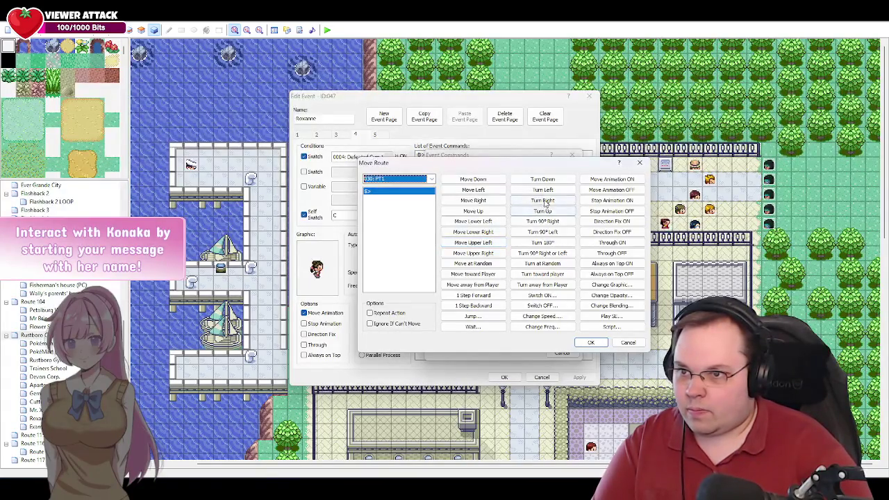
pyautogui.click(553, 181)
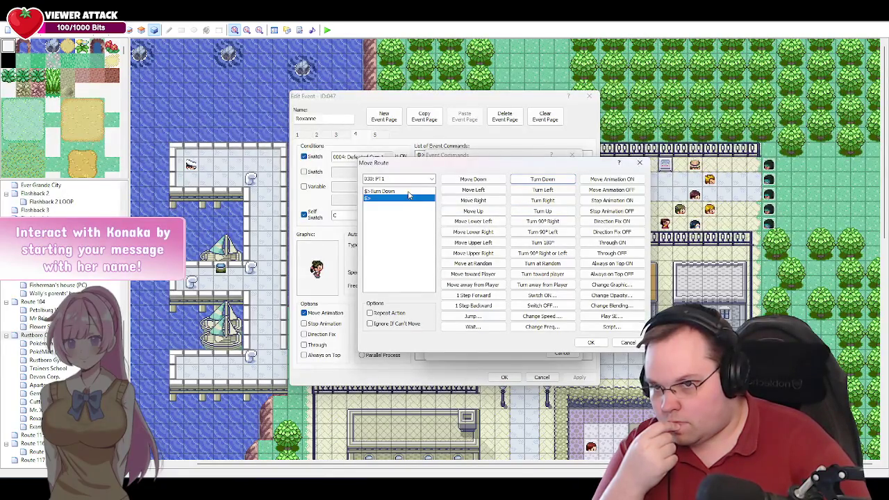
pyautogui.click(410, 193)
pyautogui.press('Delete')
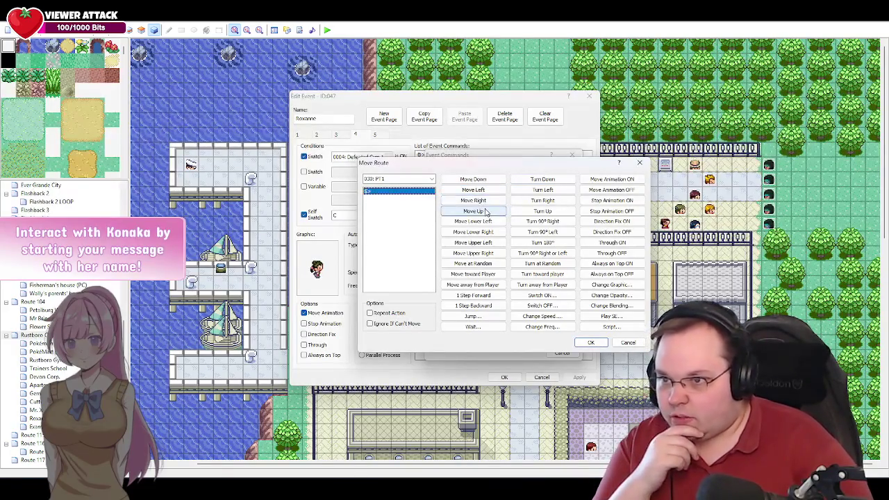
pyautogui.click(487, 211)
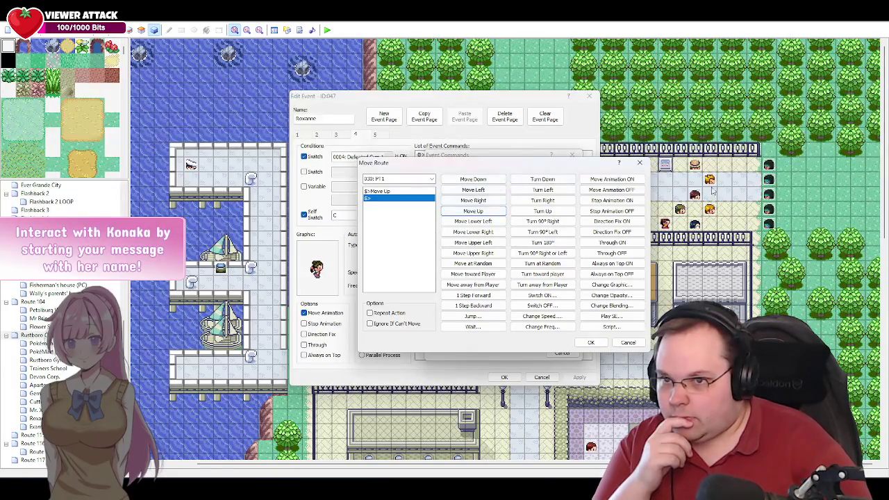
pyautogui.click(546, 202)
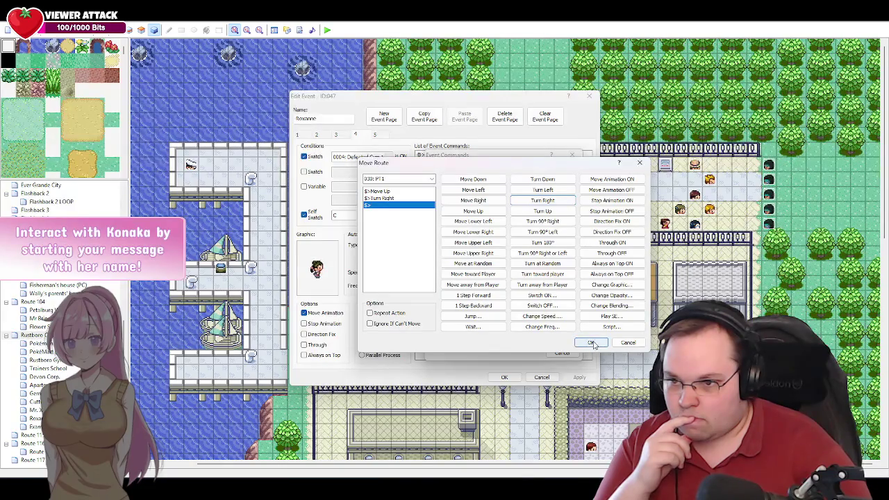
pyautogui.click(592, 343)
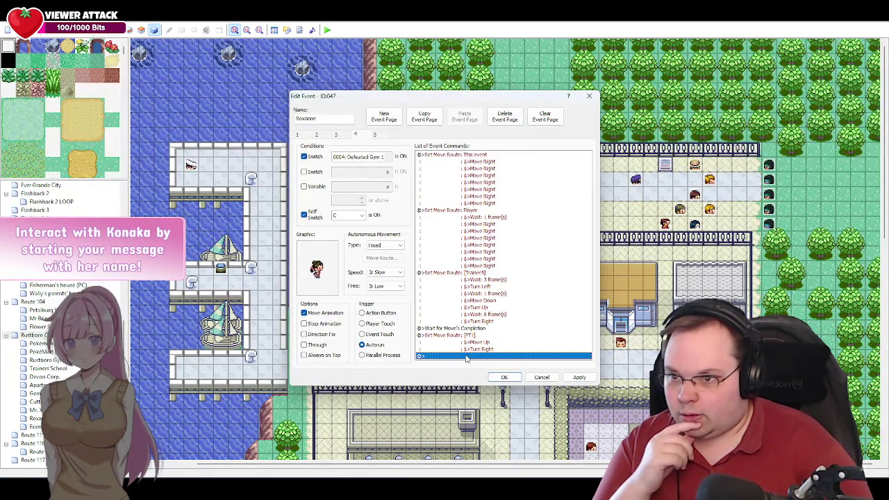
# Add a player move route that steps up and then right.
pyautogui.doubleClick(467, 357)
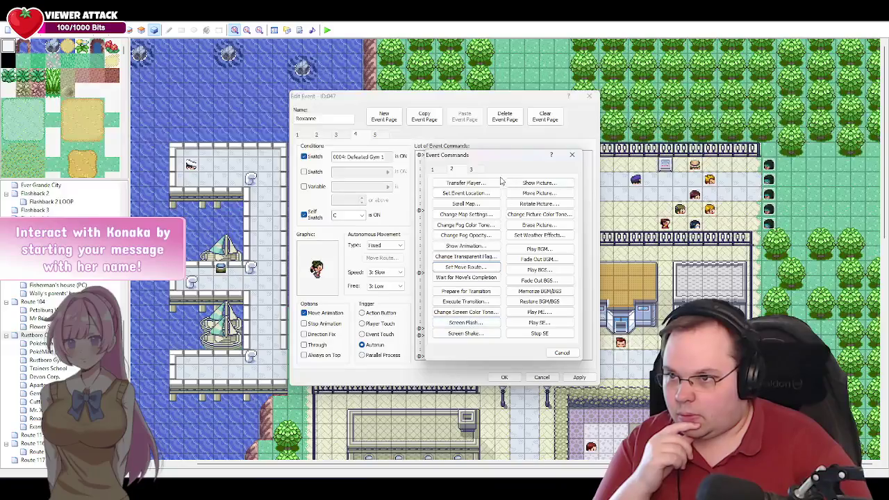
pyautogui.click(465, 267)
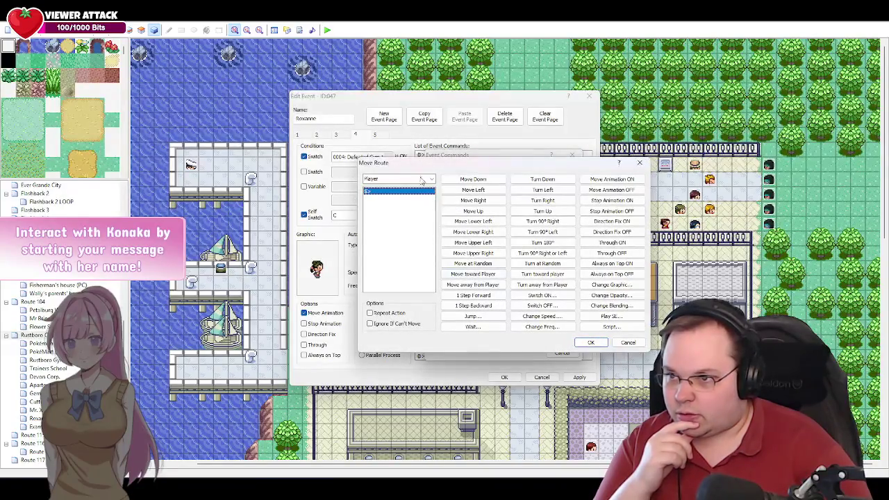
pyautogui.moveTo(536, 169); pyautogui.dragTo(488, 141)
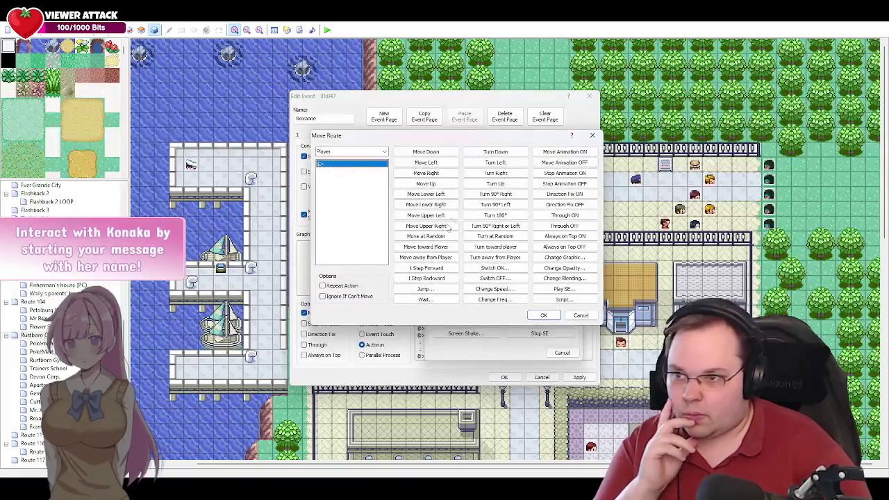
pyautogui.click(427, 299)
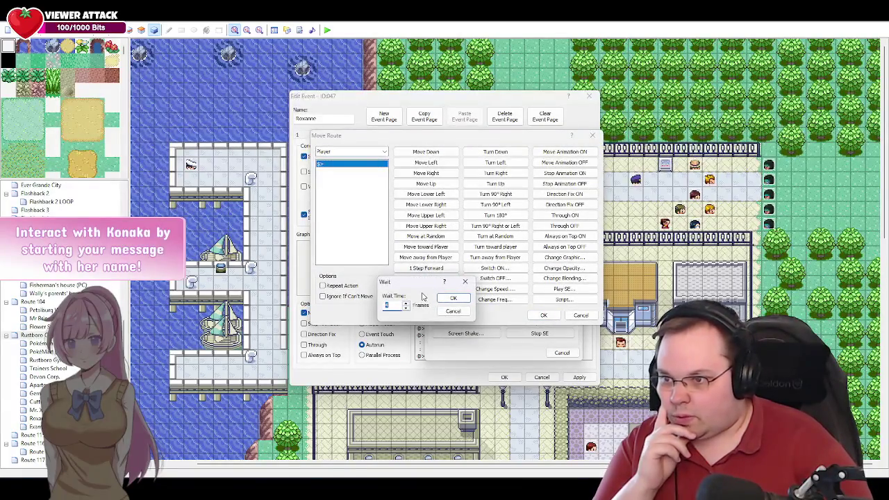
pyautogui.click(452, 298)
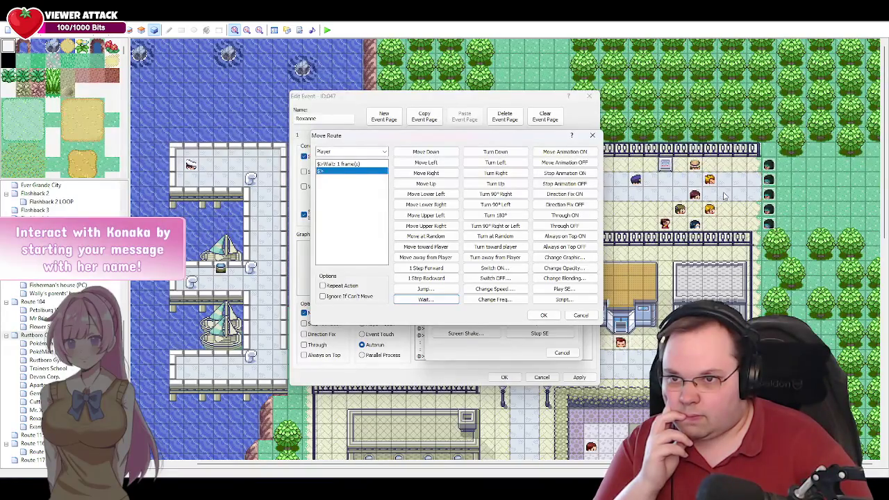
pyautogui.click(356, 165)
pyautogui.press('Delete')
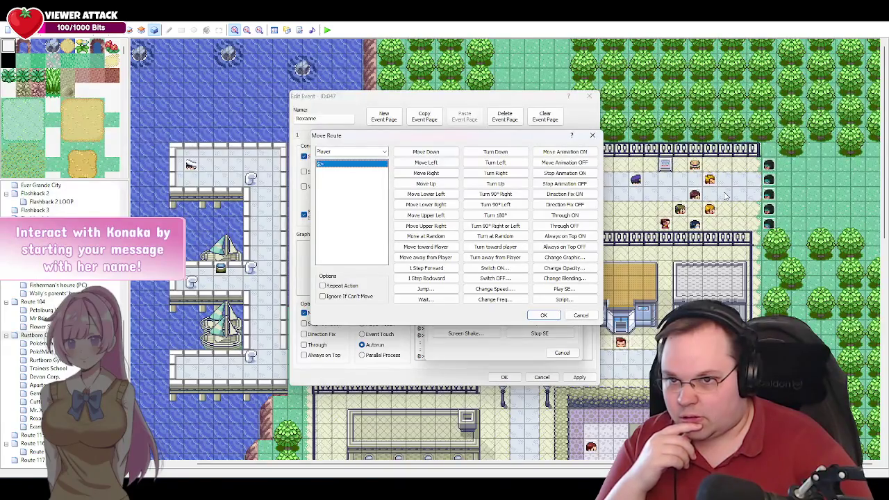
pyautogui.click(426, 183)
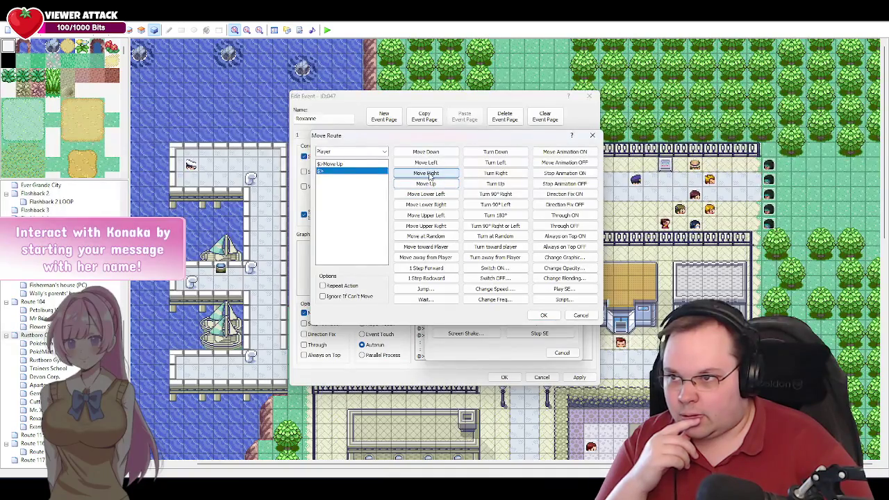
pyautogui.click(428, 174)
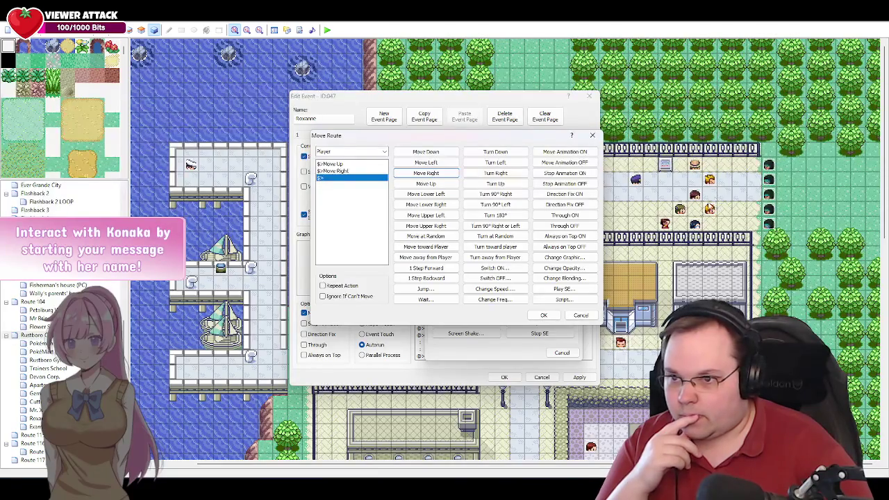
pyautogui.click(544, 315)
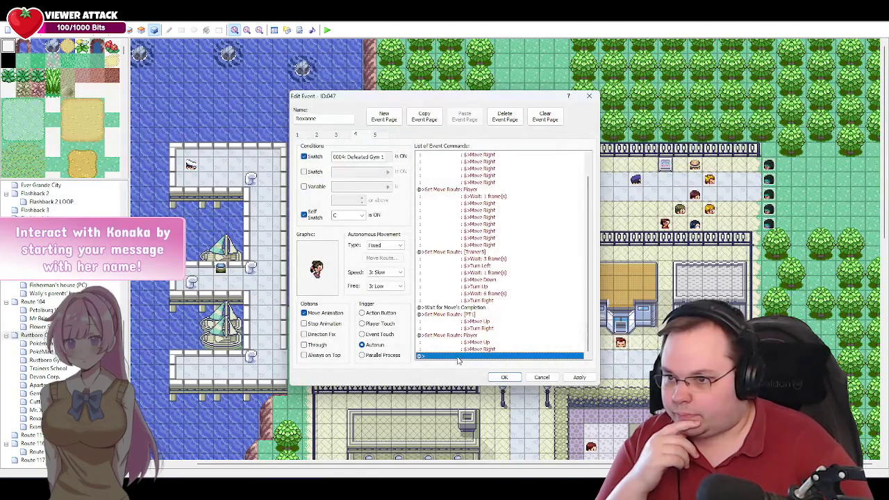
# Add Wait for Move's Completion and apply the changes to Roxanne's event.
pyautogui.doubleClick(464, 356)
pyautogui.click(471, 278)
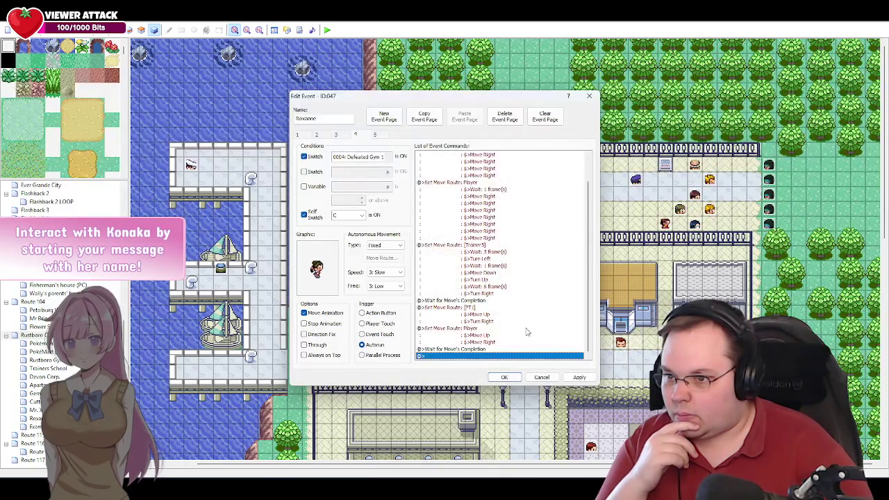
pyautogui.click(576, 378)
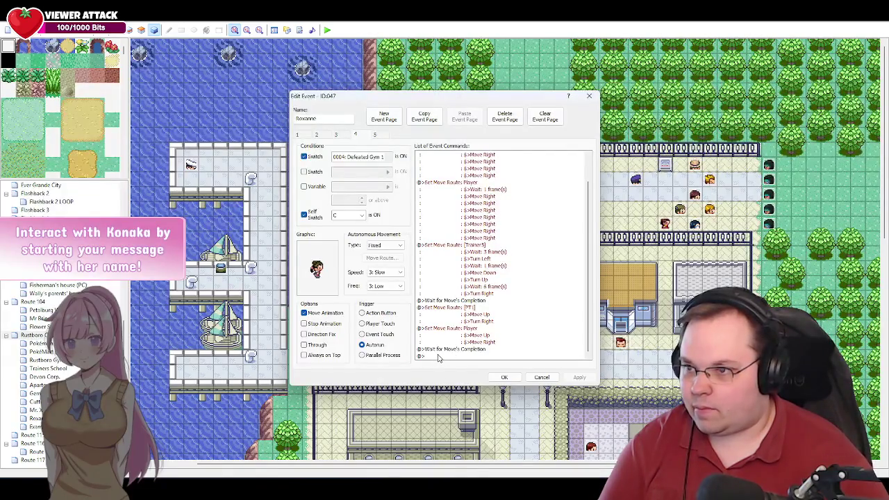
# Copy the Rustboro_Roxanne_04 script line from page 3 to the end of page 4.
pyautogui.click(336, 135)
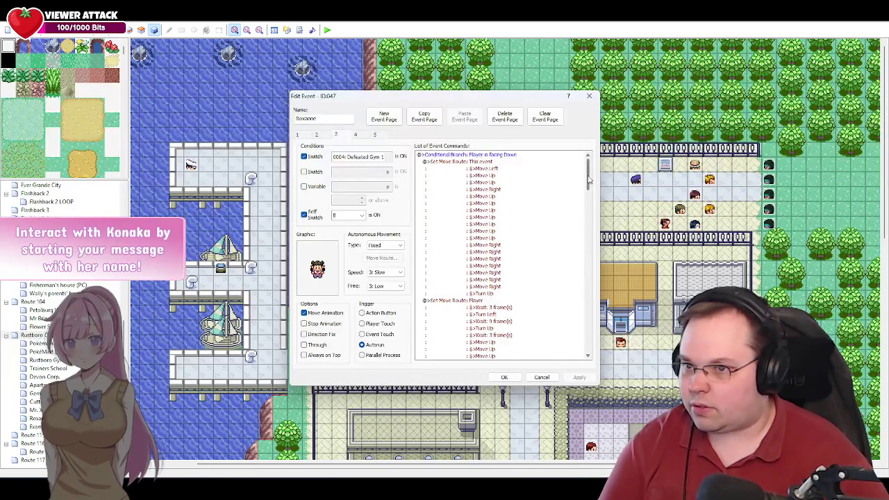
pyautogui.moveTo(589, 180); pyautogui.dragTo(581, 360)
pyautogui.click(510, 345)
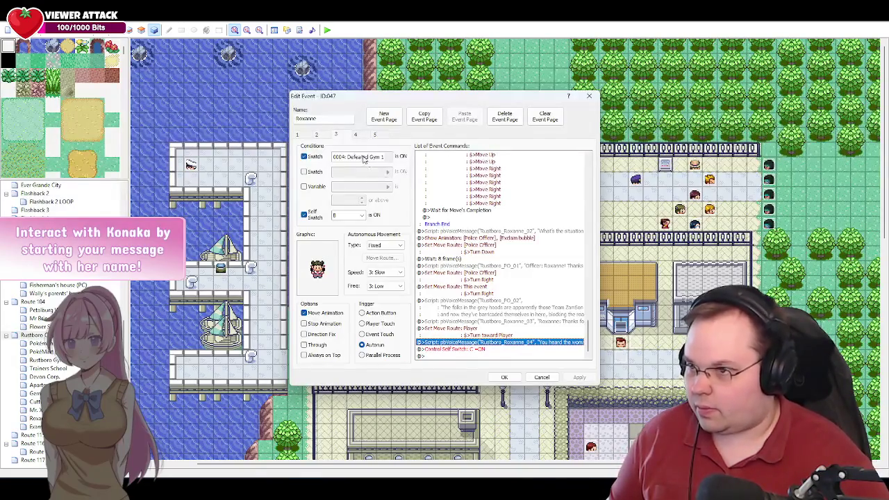
pyautogui.click(356, 135)
pyautogui.moveTo(589, 298); pyautogui.dragTo(586, 353)
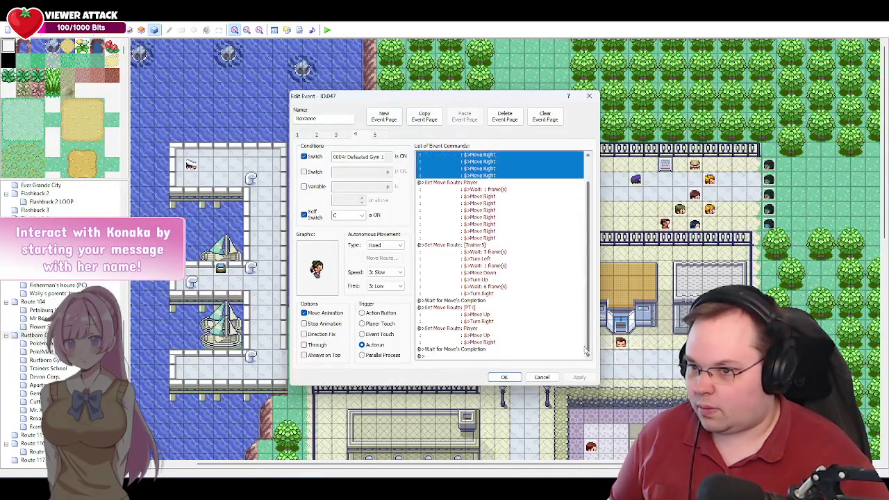
pyautogui.click(480, 356)
pyautogui.hotkey('ctrl', 'v')
# Change the pasted line to Rustboro_Roxanne_05 with text 'Roxanne: So, what's happening here?'.
pyautogui.click(456, 349)
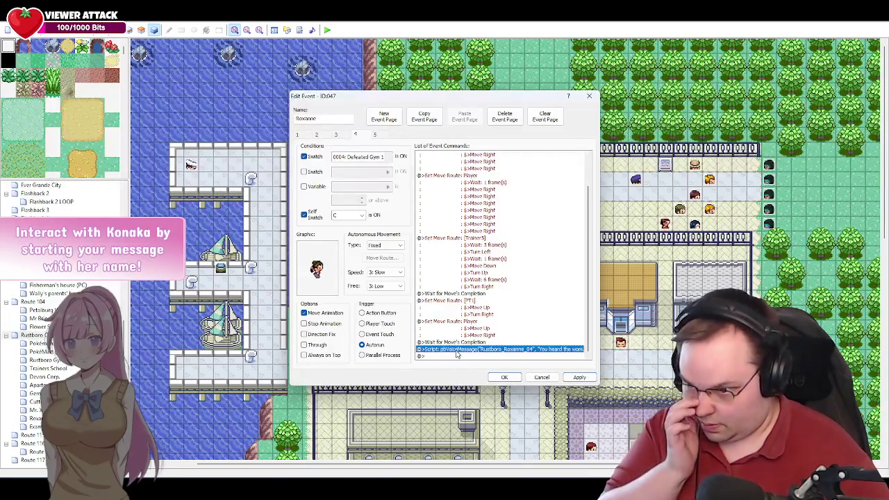
pyautogui.doubleClick(457, 350)
pyautogui.click(556, 219)
pyautogui.press('BackSpace')
pyautogui.write('5')
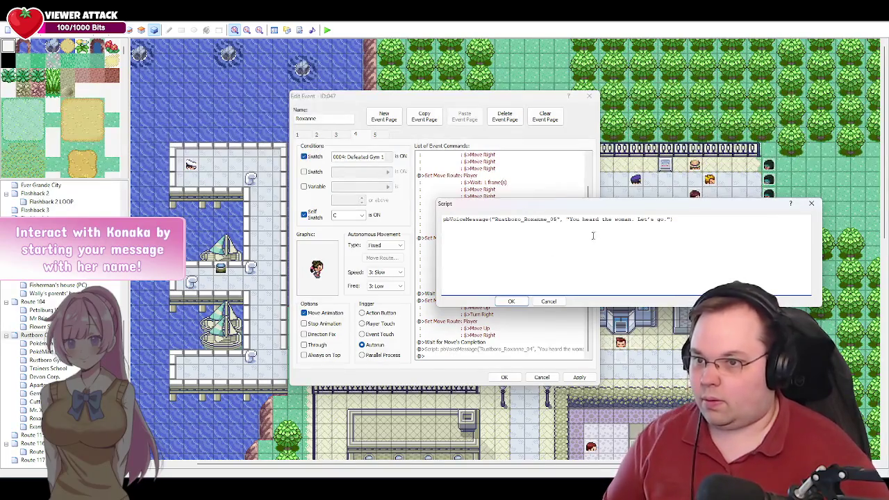
pyautogui.moveTo(667, 219); pyautogui.dragTo(570, 221)
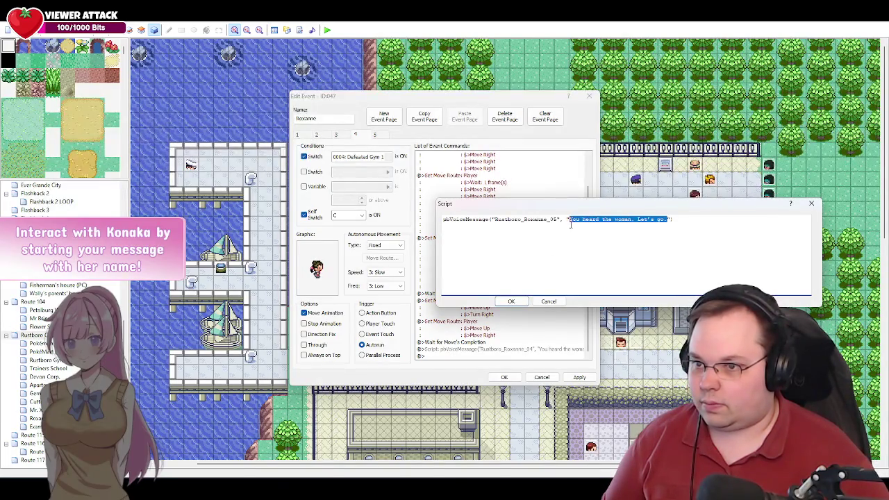
pyautogui.write('Rosa')
pyautogui.write(':')
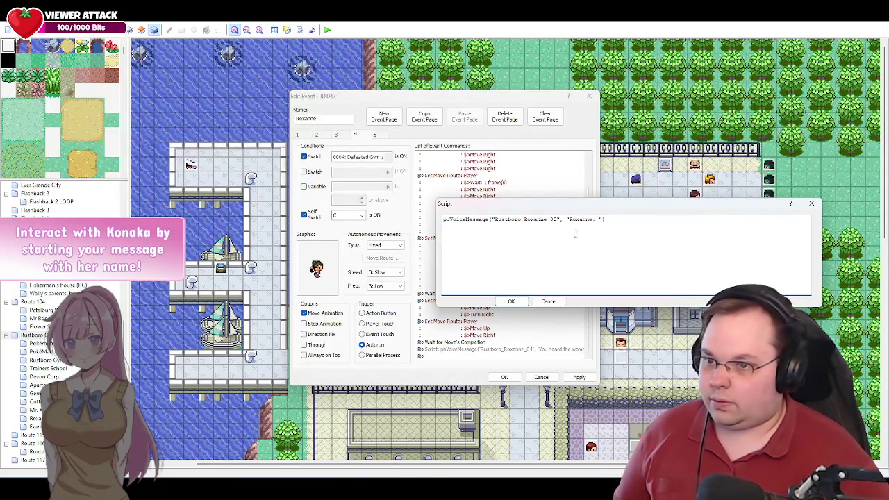
pyautogui.hotkey('alt', 'Tab')
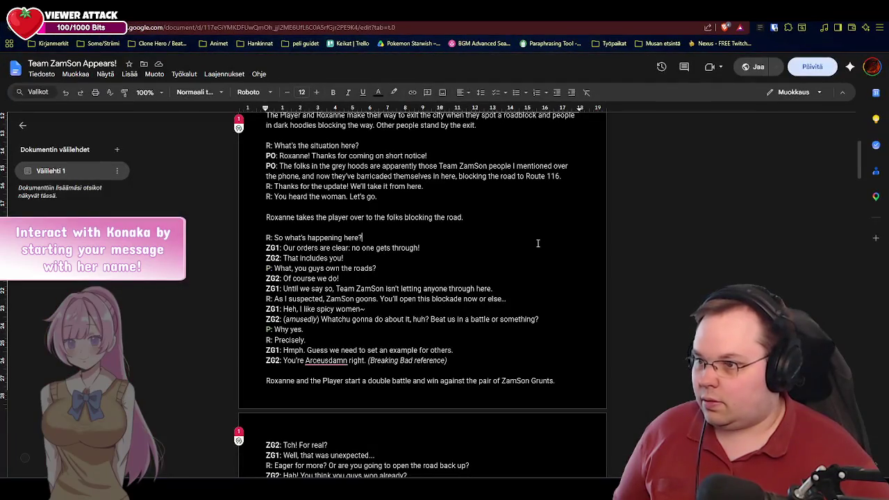
pyautogui.hotkey('alt', 'Tab')
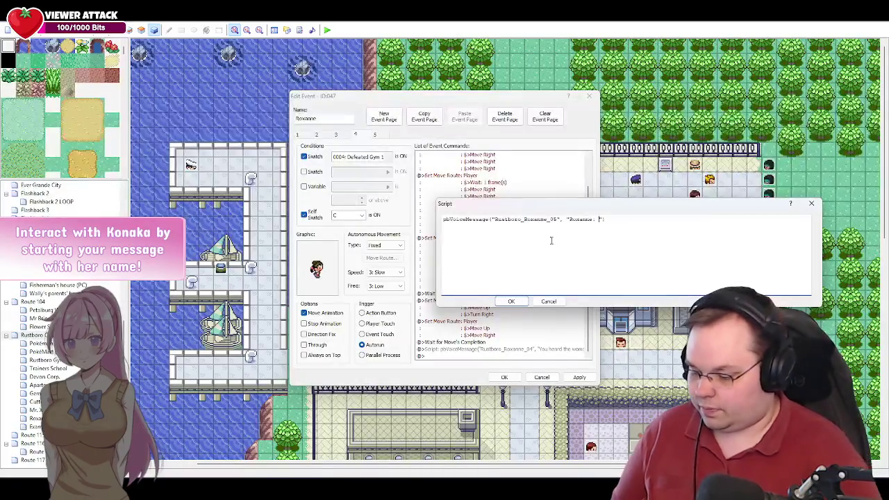
pyautogui.write('So, wha')
pyautogui.write("t's happen")
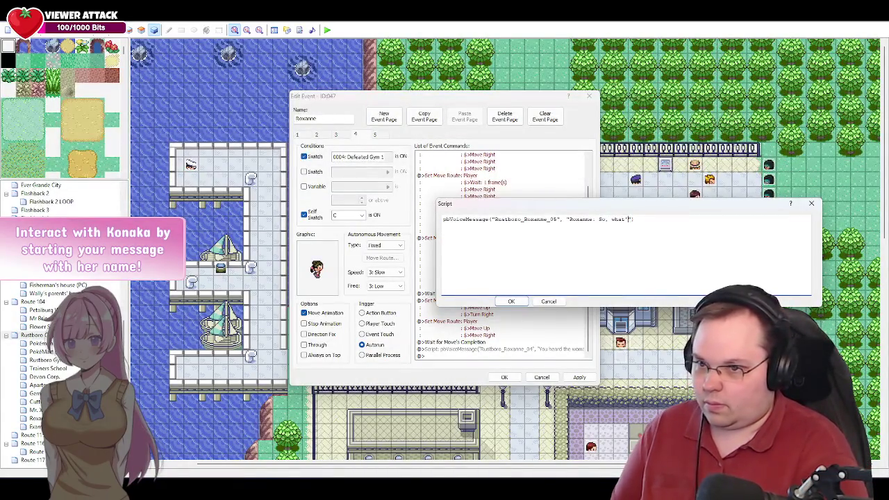
pyautogui.write('ing ')
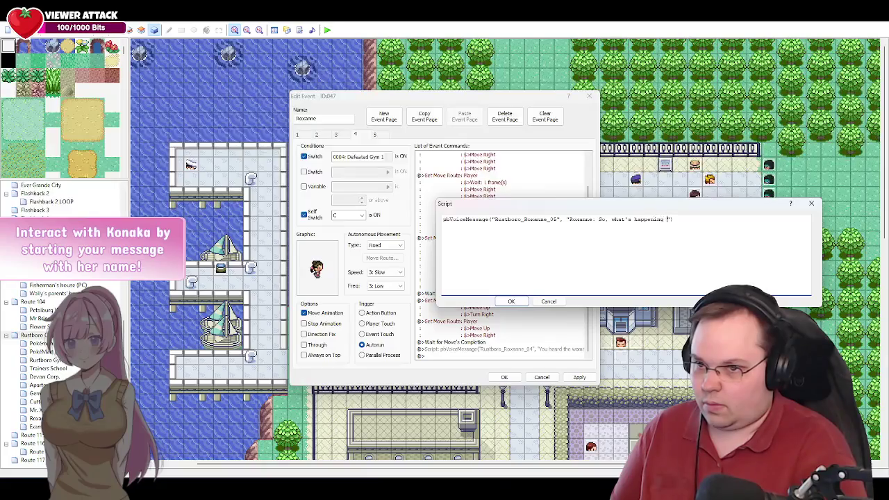
pyautogui.write('here?')
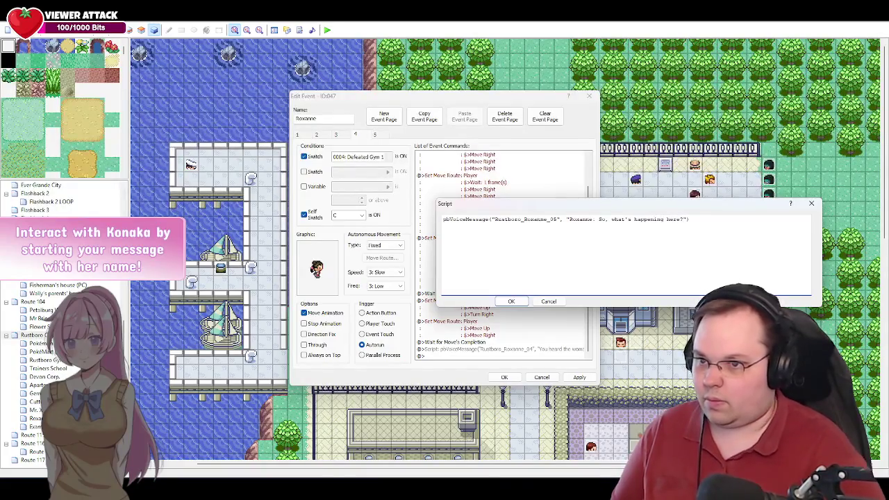
pyautogui.click(513, 303)
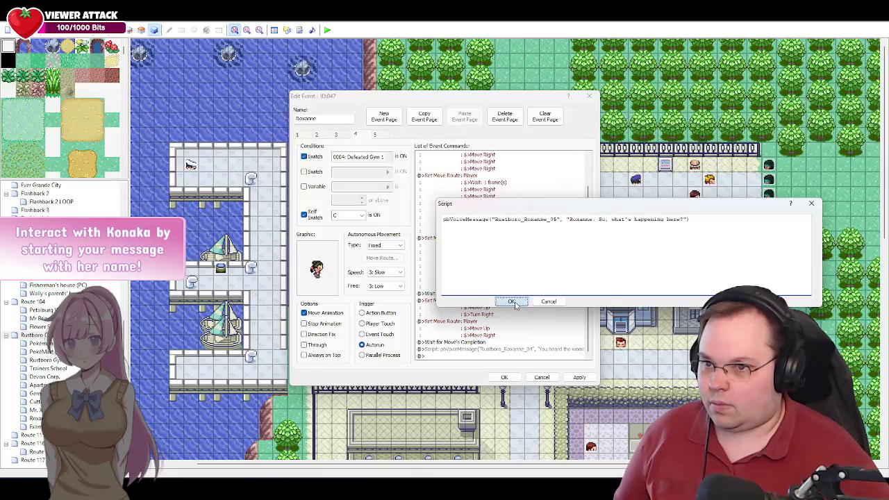
# Look up the next line, 'Our orders are clear: no one gets through!', in the Google Docs script.
pyautogui.hotkey('alt', 'Tab')
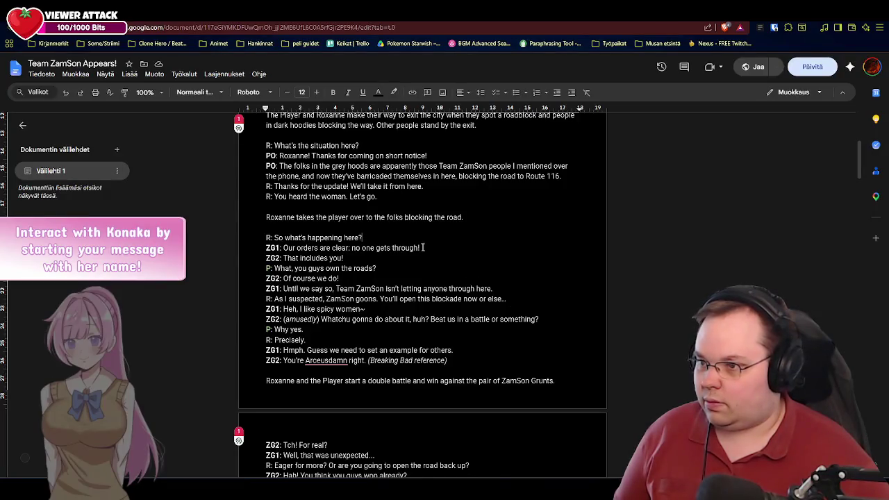
pyautogui.moveTo(421, 248); pyautogui.dragTo(283, 248)
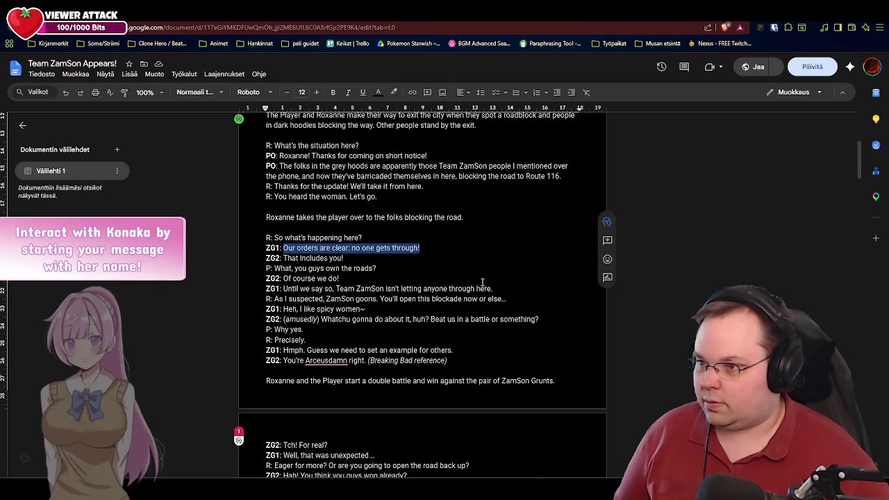
pyautogui.hotkey('alt', 'Tab')
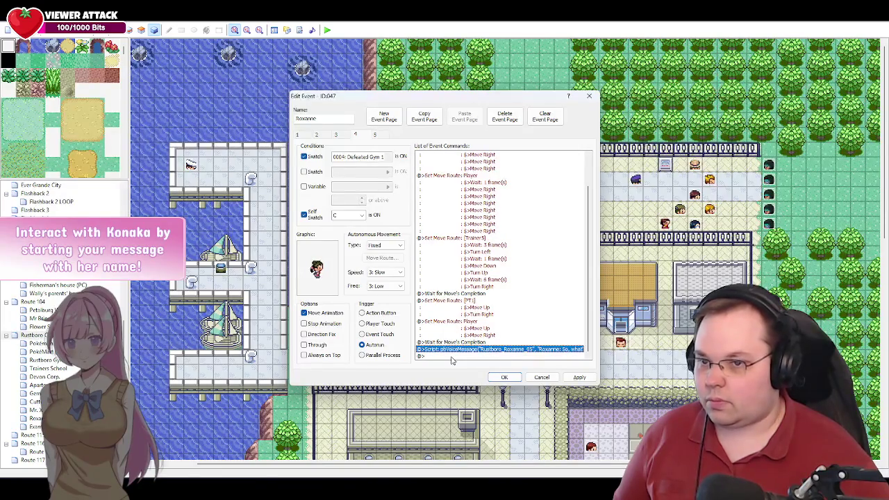
pyautogui.doubleClick(452, 357)
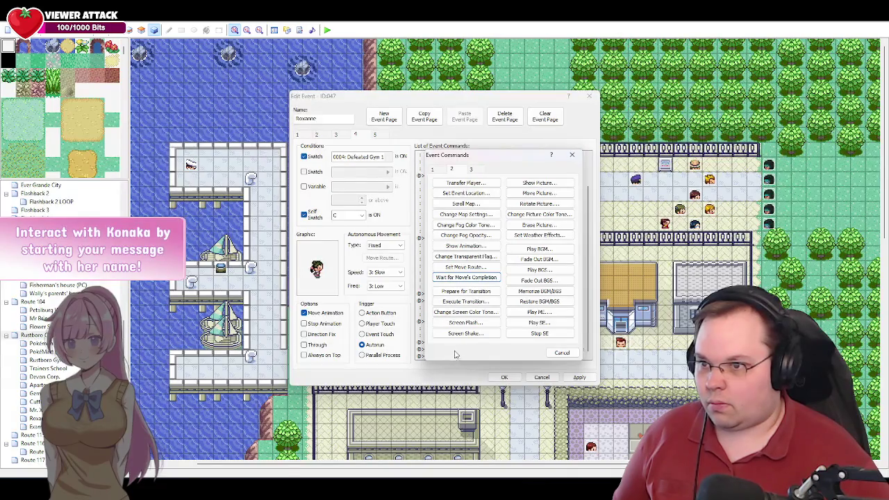
# Create a move route targeting 024: ZamSon Grunt 1, starting with Stop Animation ON.
pyautogui.click(465, 270)
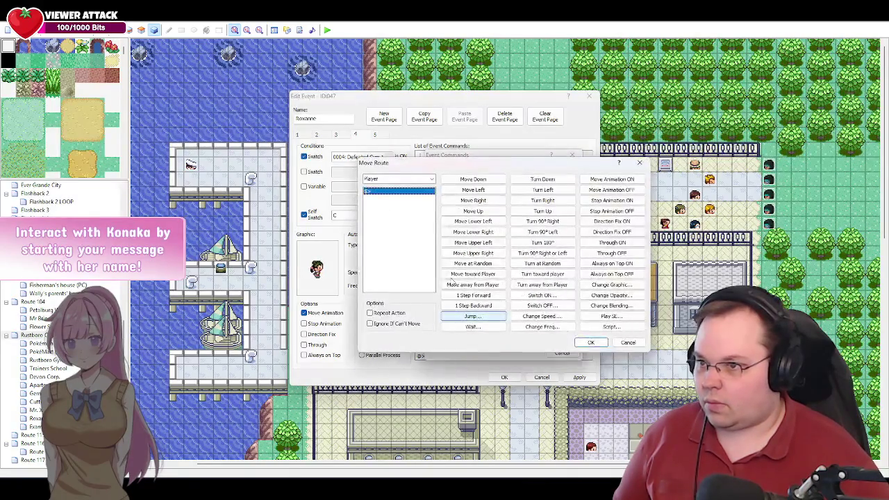
pyautogui.click(431, 179)
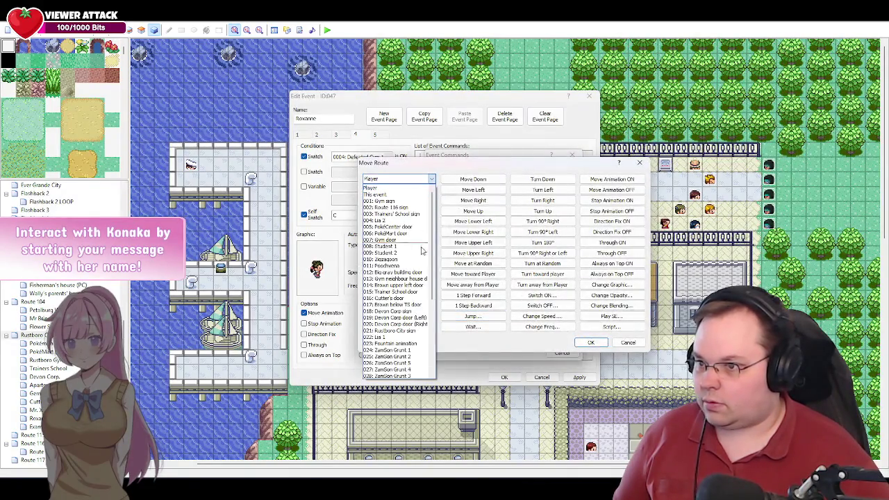
pyautogui.click(399, 349)
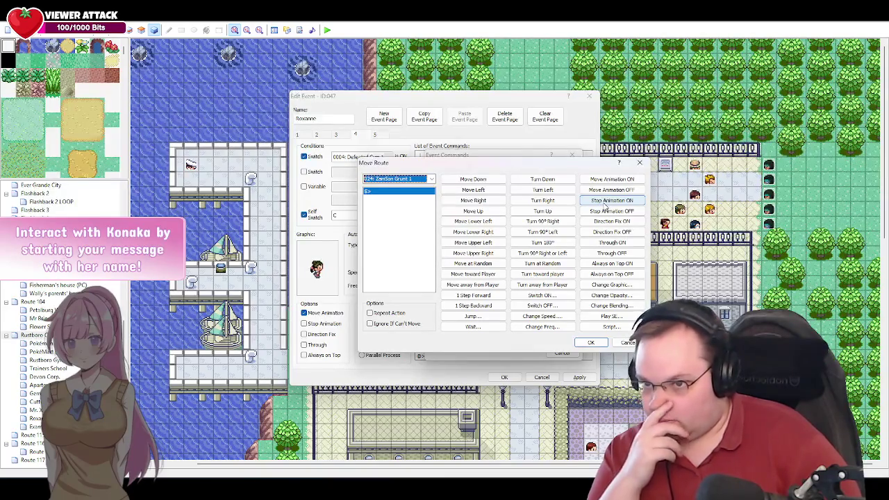
pyautogui.click(607, 201)
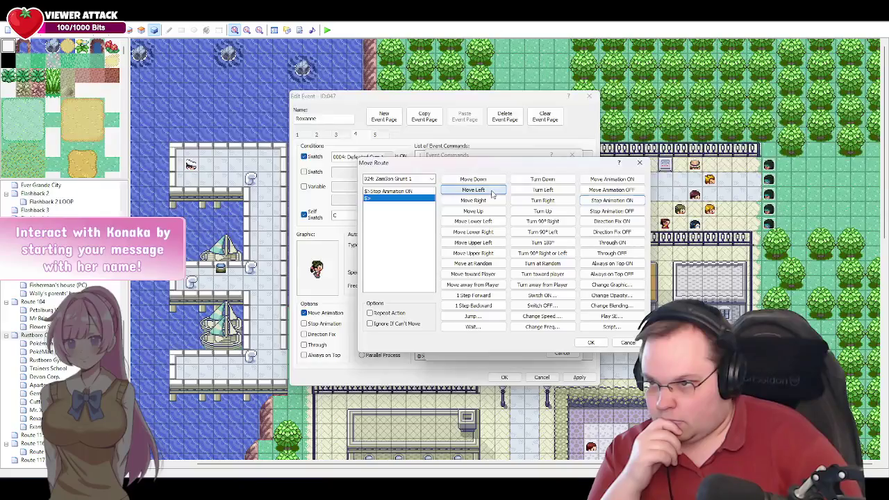
# Add Move Left and Stop Animation OFF to Grunt 1's route, then save Roxanne's event.
pyautogui.click(488, 191)
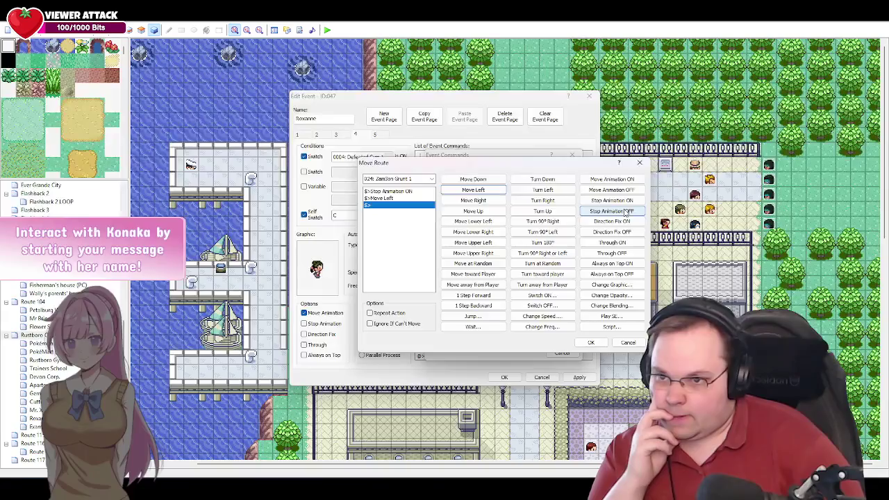
pyautogui.click(621, 212)
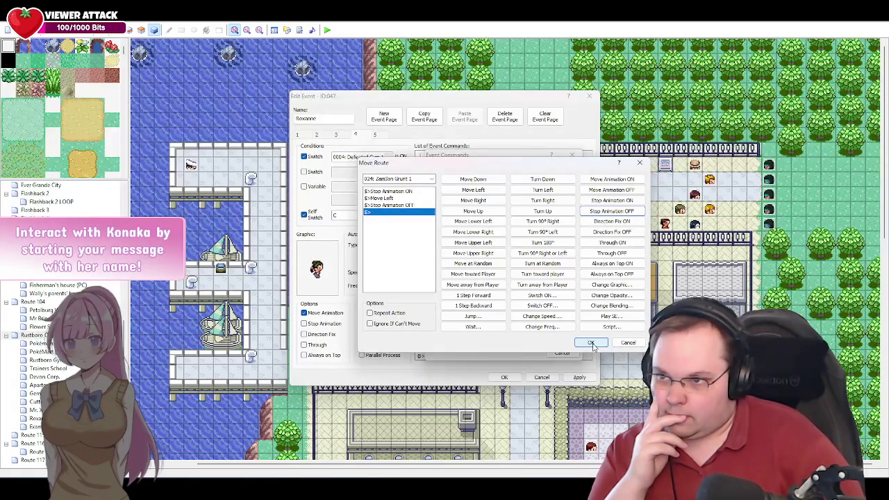
pyautogui.click(590, 343)
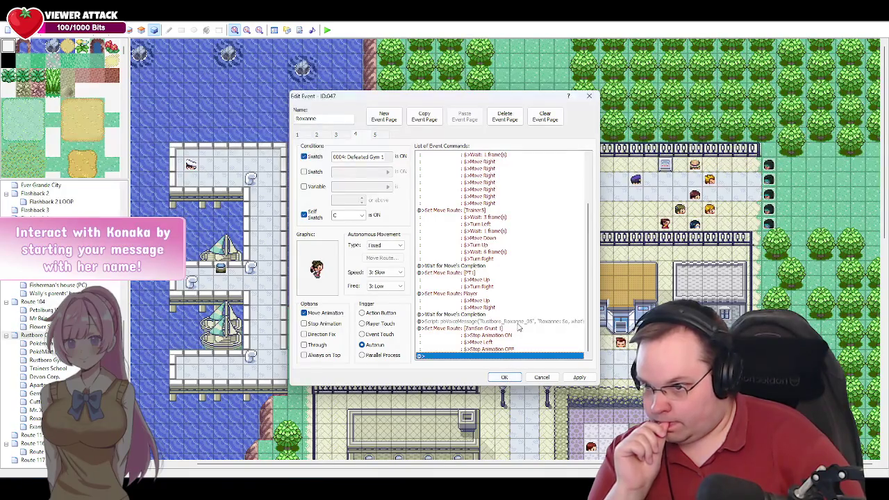
pyautogui.click(513, 379)
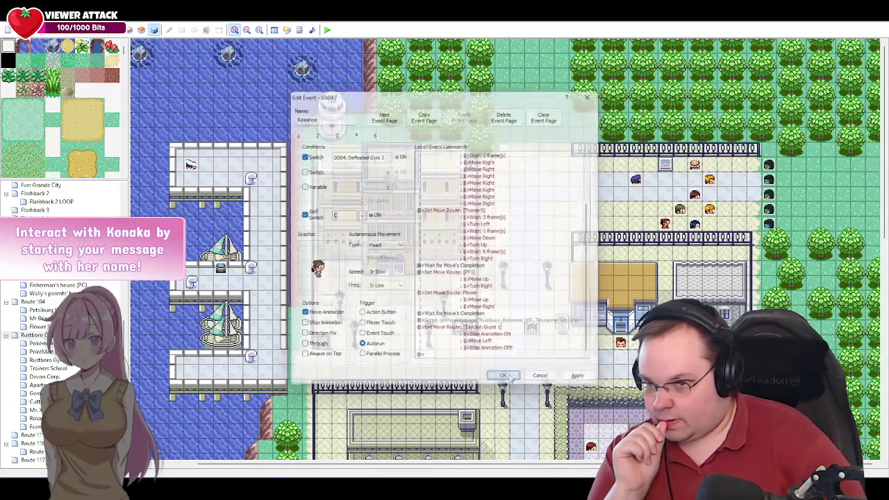
# Check the trainer events on the map, close them unchanged, and open Roxanne's event 047.
pyautogui.doubleClick(695, 197)
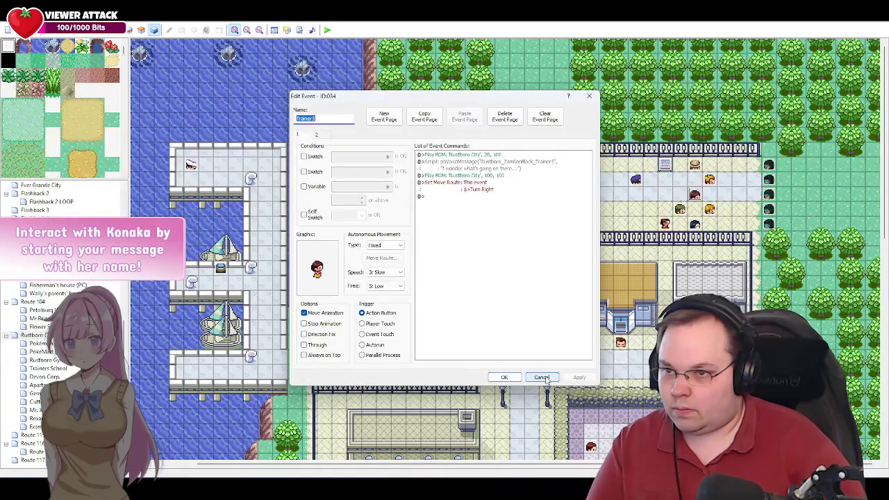
pyautogui.click(546, 380)
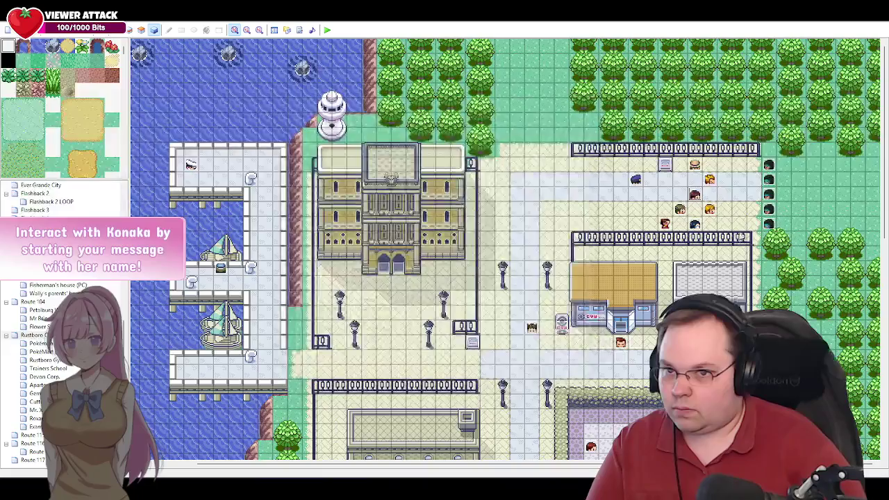
pyautogui.doubleClick(678, 207)
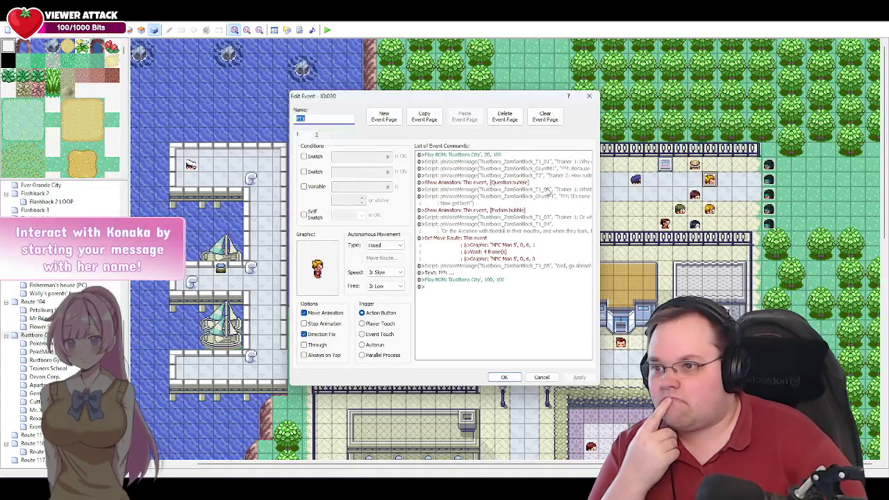
pyautogui.click(542, 379)
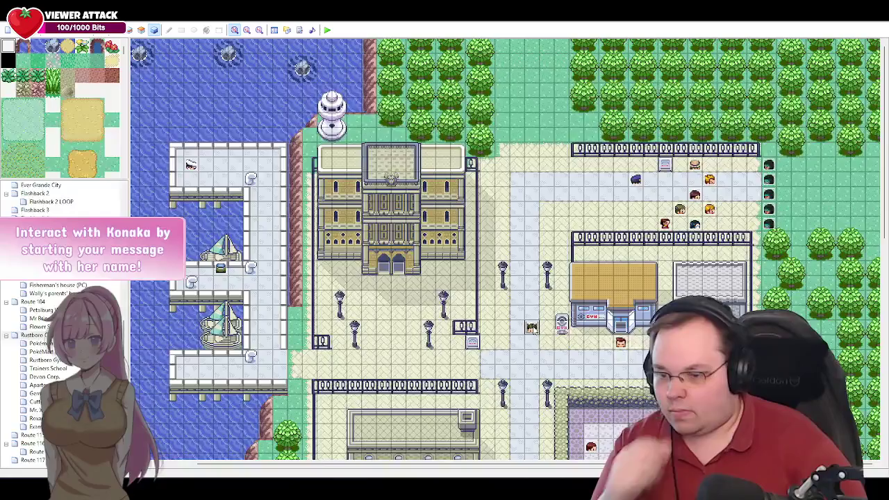
pyautogui.doubleClick(533, 328)
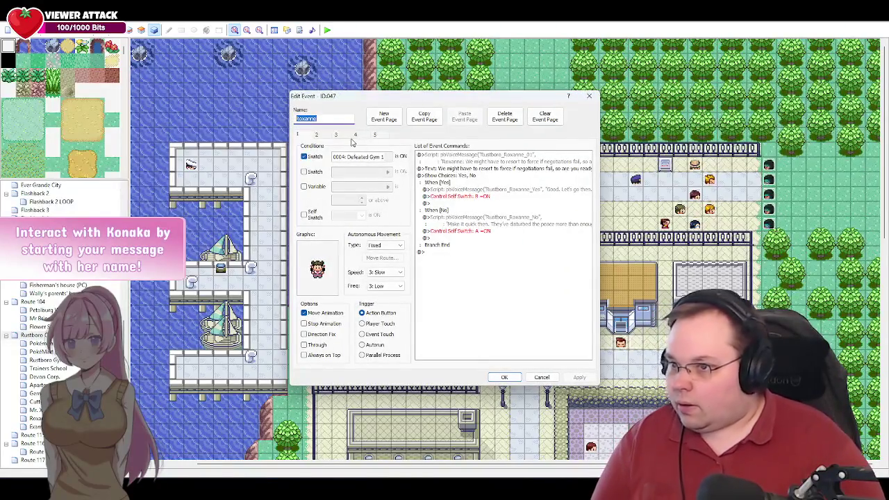
# Prefix page 1's Roxanne_01, Yes and No voice-line IDs with ZamSonBlock_ after Rustboro_.
pyautogui.doubleClick(512, 158)
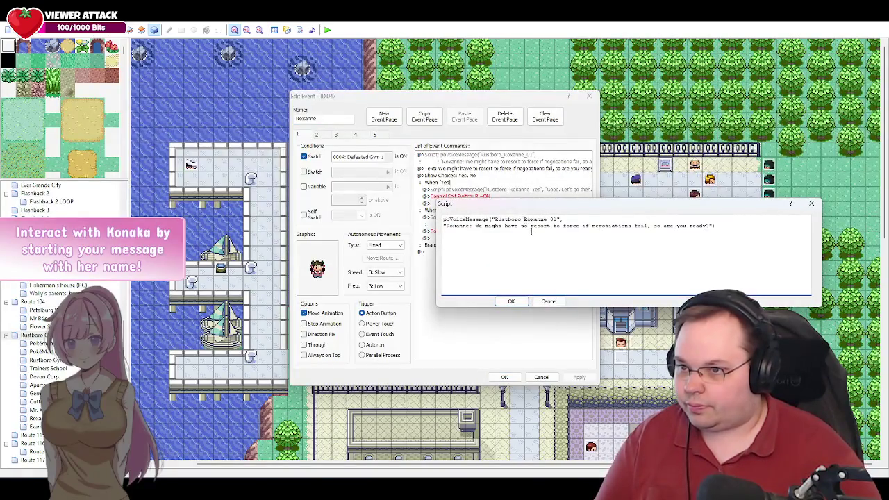
pyautogui.click(526, 219)
pyautogui.write('PostGym1')
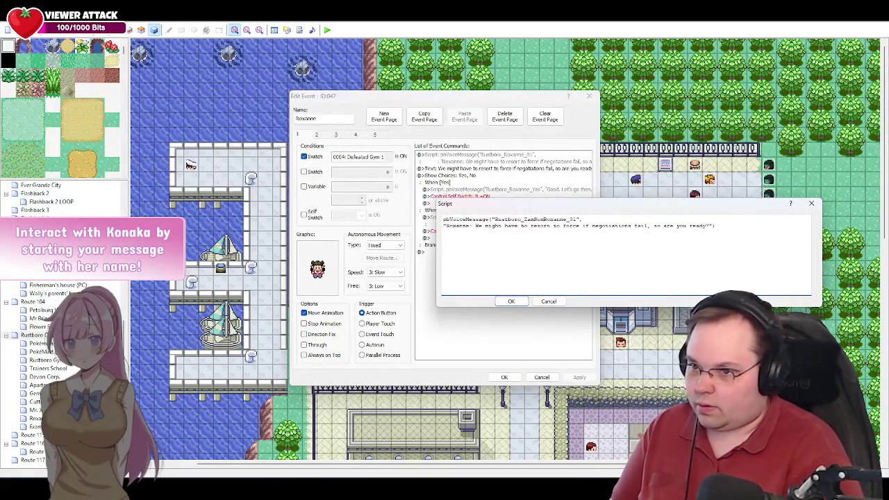
pyautogui.write('ock')
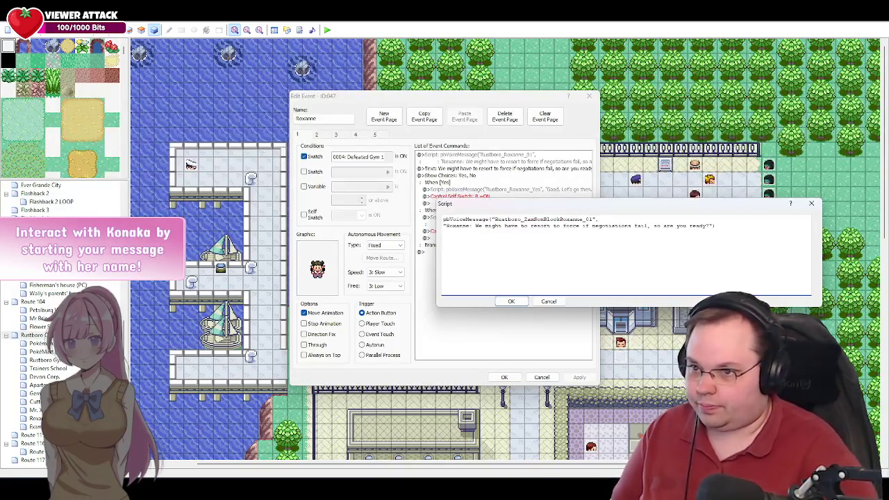
pyautogui.write('_')
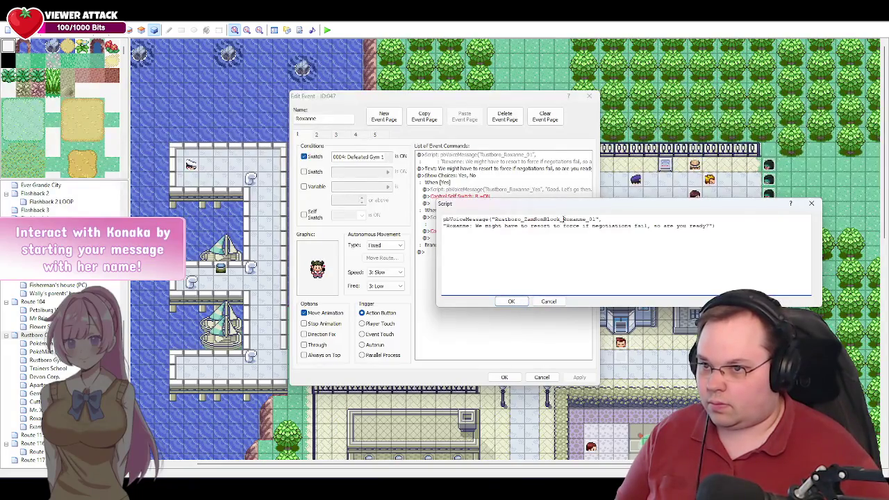
pyautogui.moveTo(563, 219); pyautogui.dragTo(543, 219)
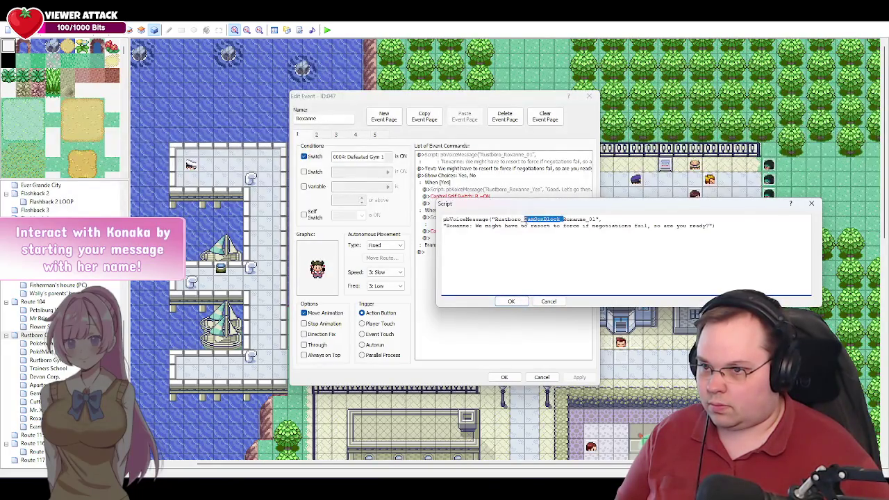
pyautogui.click(511, 300)
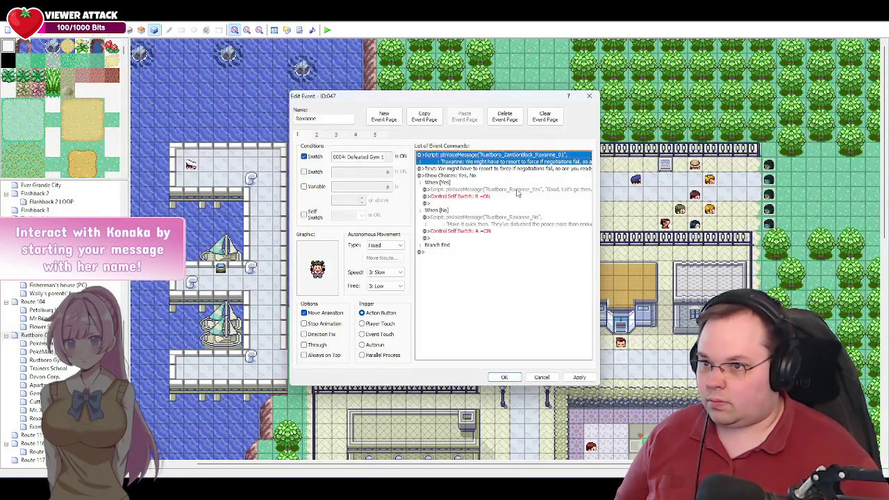
pyautogui.doubleClick(516, 189)
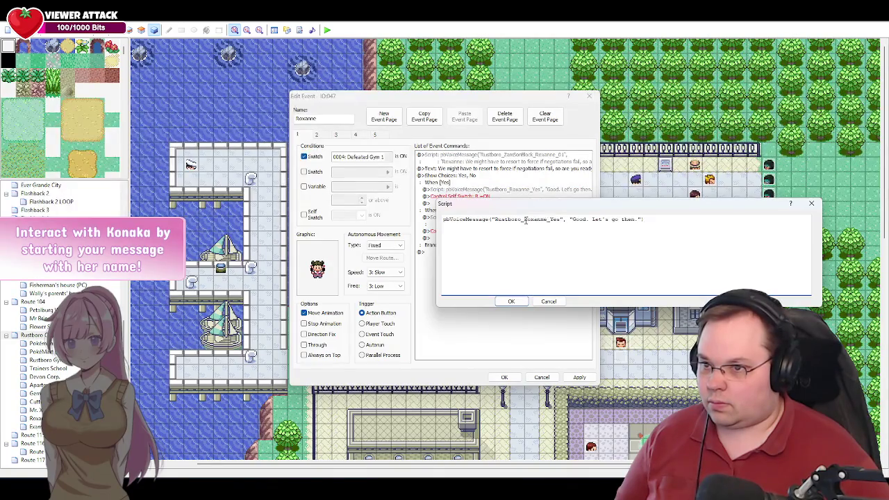
pyautogui.click(525, 220)
pyautogui.write('ZamSonBlock_')
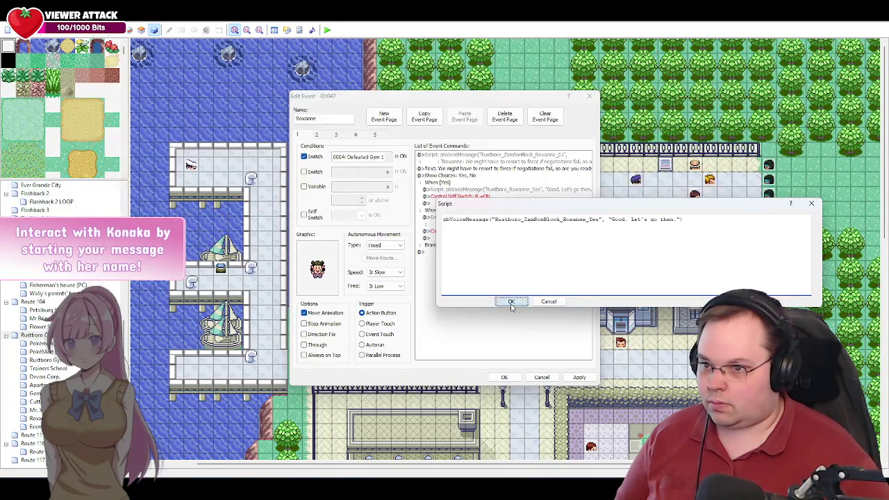
pyautogui.click(511, 301)
pyautogui.doubleClick(515, 218)
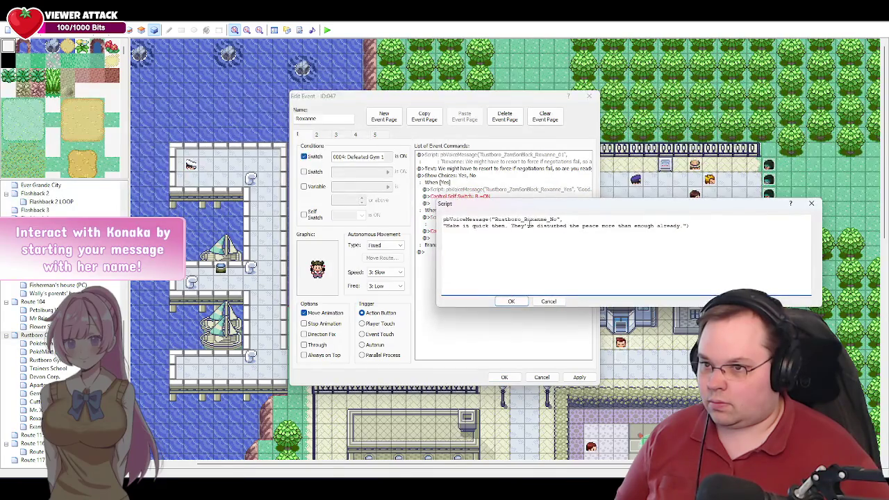
pyautogui.click(524, 219)
pyautogui.write('ZamSonBlock_')
pyautogui.click(520, 301)
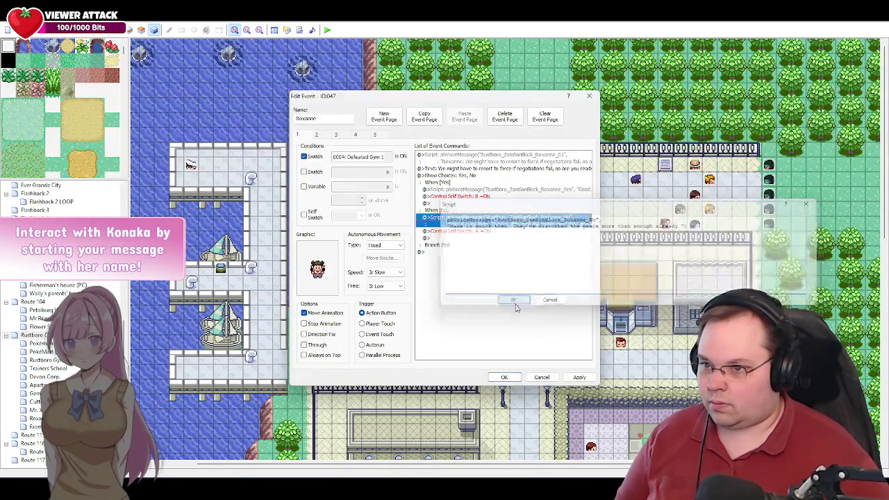
# Rename page 2's NoRepeat, Yes and No voice lines to Rustboro_ZamSonBlock_ IDs.
pyautogui.click(316, 135)
pyautogui.doubleClick(511, 154)
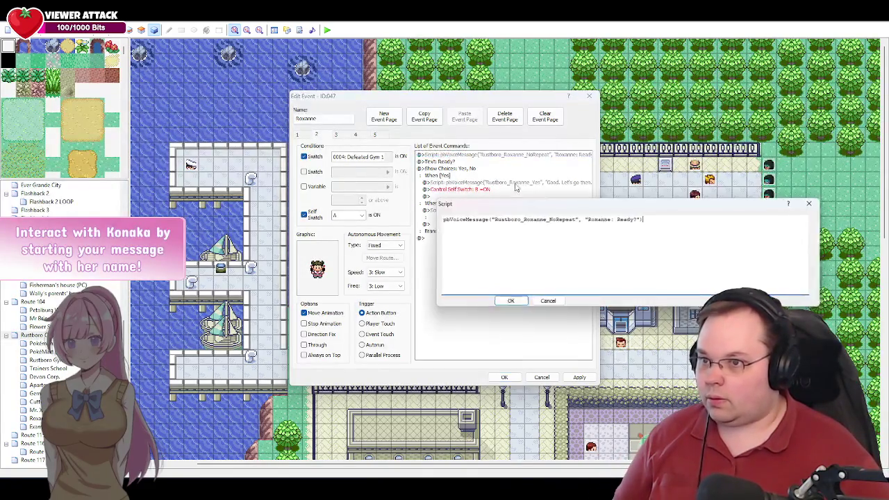
pyautogui.click(524, 220)
pyautogui.write('ZamSonBlock_')
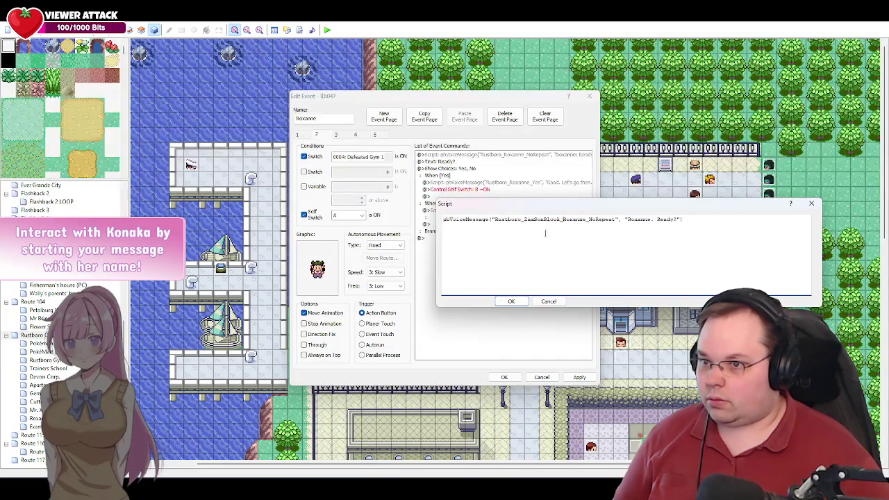
pyautogui.click(509, 301)
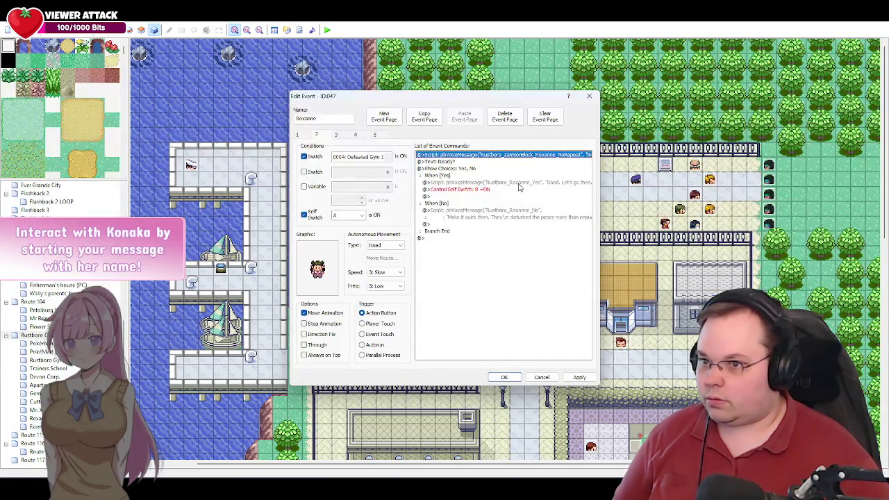
pyautogui.click(523, 184)
pyautogui.doubleClick(524, 184)
pyautogui.write('ZamSonBlock_')
pyautogui.click(510, 301)
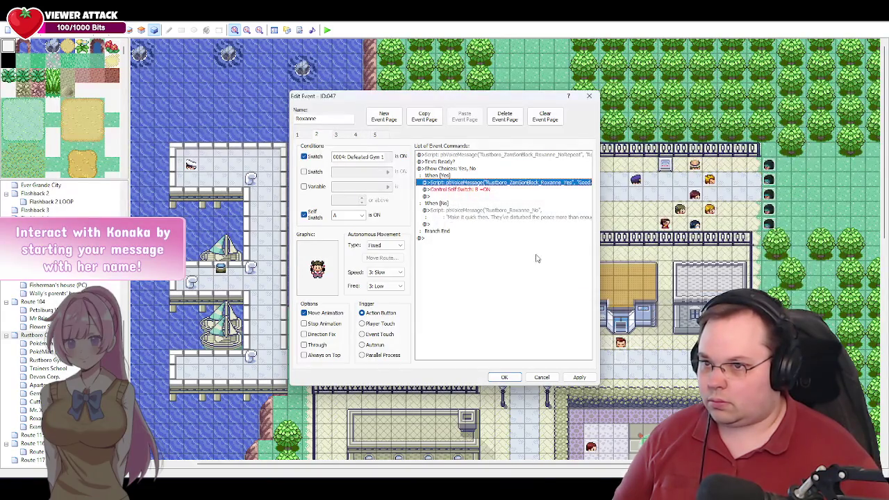
pyautogui.doubleClick(505, 215)
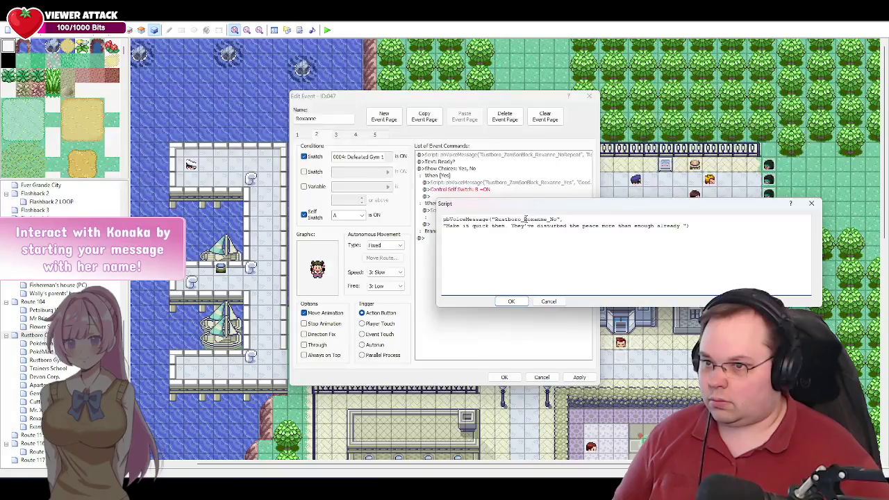
pyautogui.click(526, 219)
pyautogui.write('ZamSonBlock_')
pyautogui.click(510, 302)
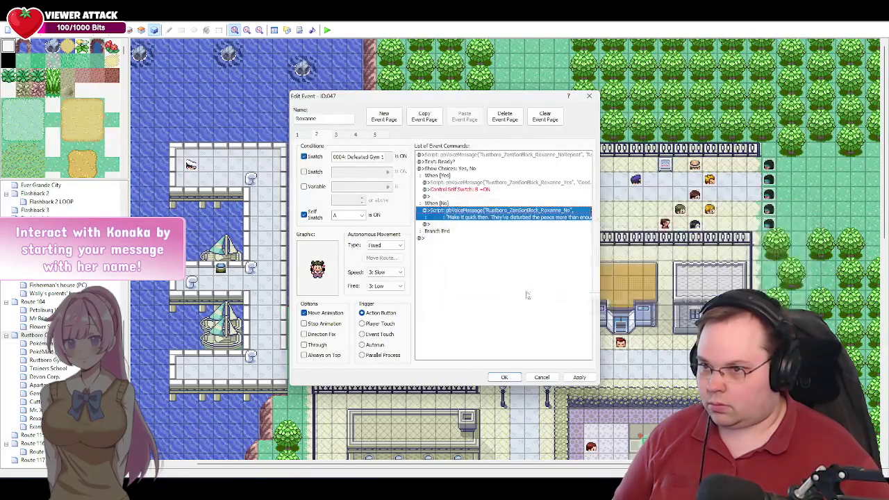
pyautogui.click(340, 137)
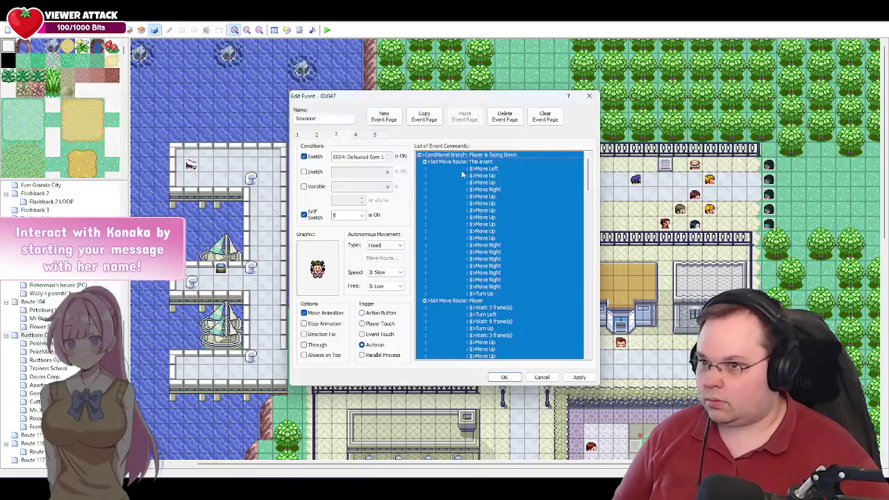
# Add ZamSonBlock_ to page 3's Roxanne_02 and PO_01 voice-line IDs.
pyautogui.moveTo(589, 186); pyautogui.dragTo(592, 350)
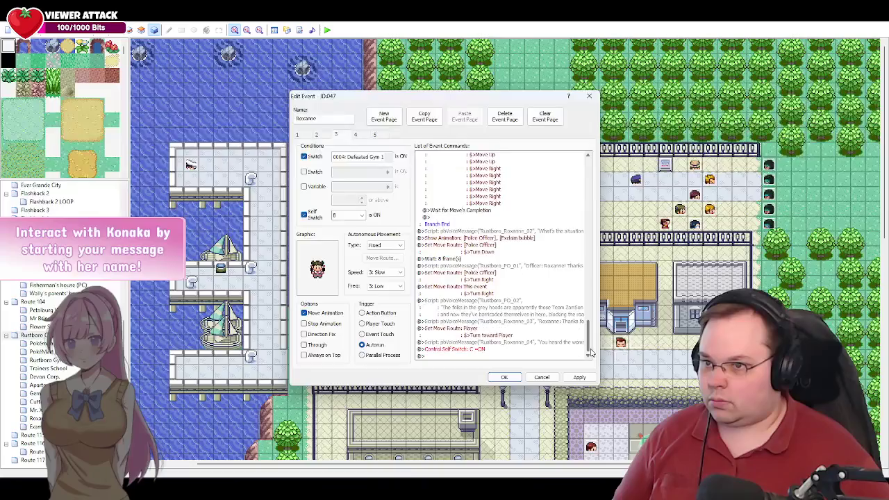
pyautogui.doubleClick(506, 231)
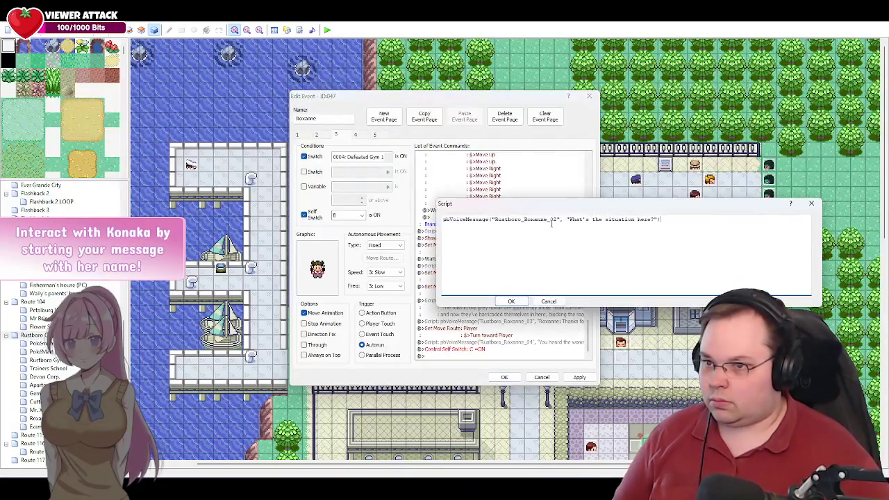
pyautogui.write('ZamSonBlock_')
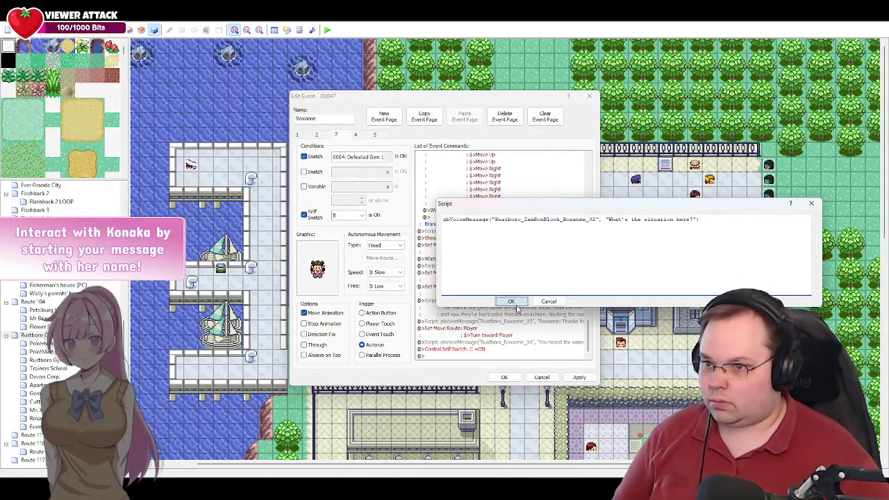
pyautogui.click(512, 301)
pyautogui.doubleClick(517, 267)
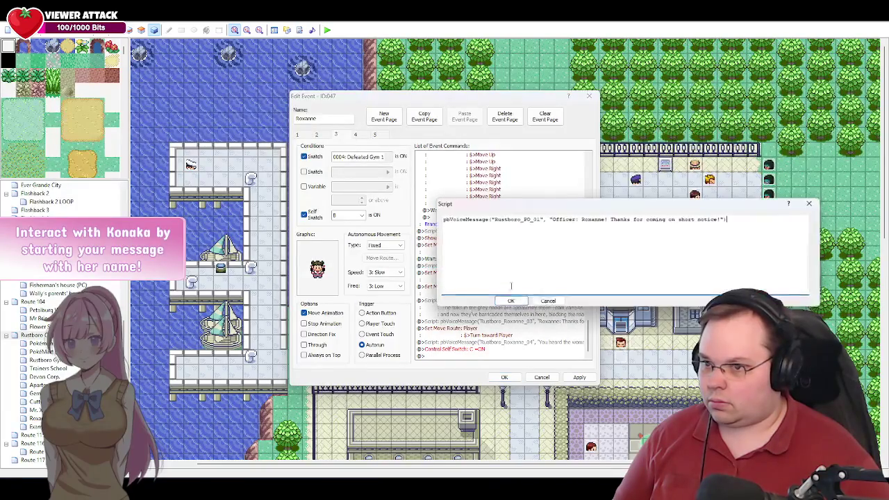
pyautogui.click(524, 220)
pyautogui.write('ZamSonBlock_')
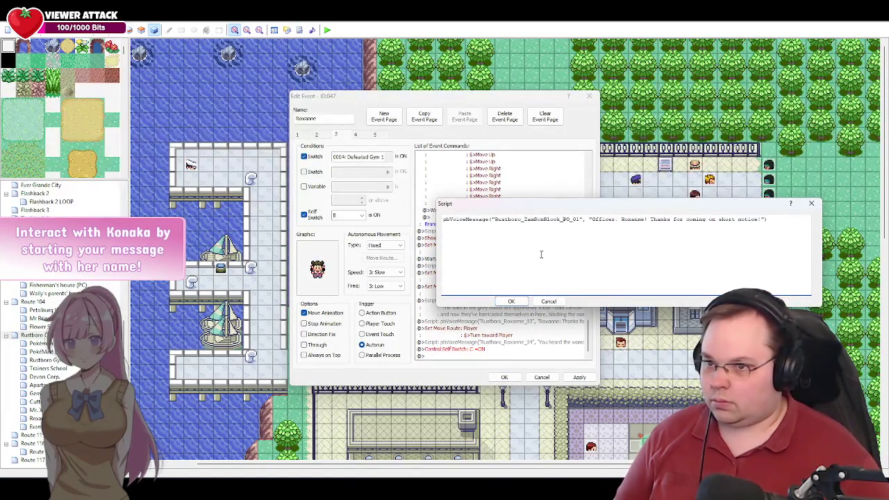
pyautogui.click(512, 300)
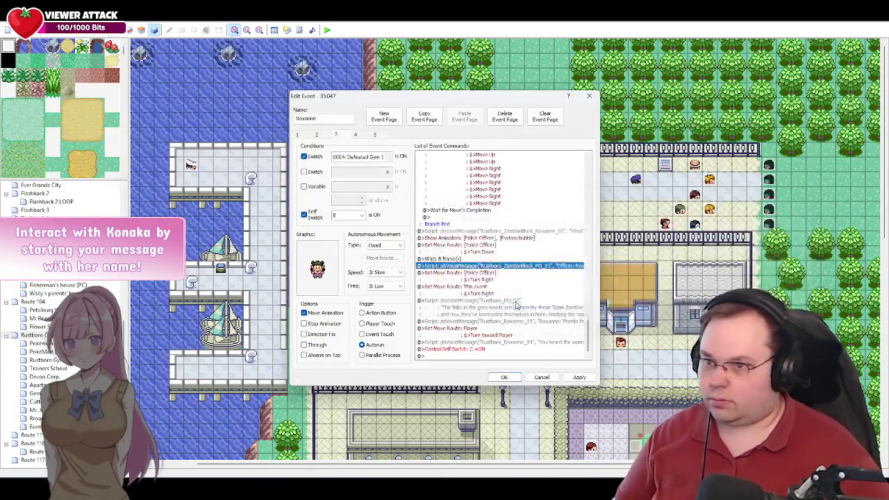
# Prefix the PO_02, Roxanne_03 and Roxanne_04 voice lines with ZamSonBlock_ and apply.
pyautogui.click(507, 305)
pyautogui.doubleClick(507, 306)
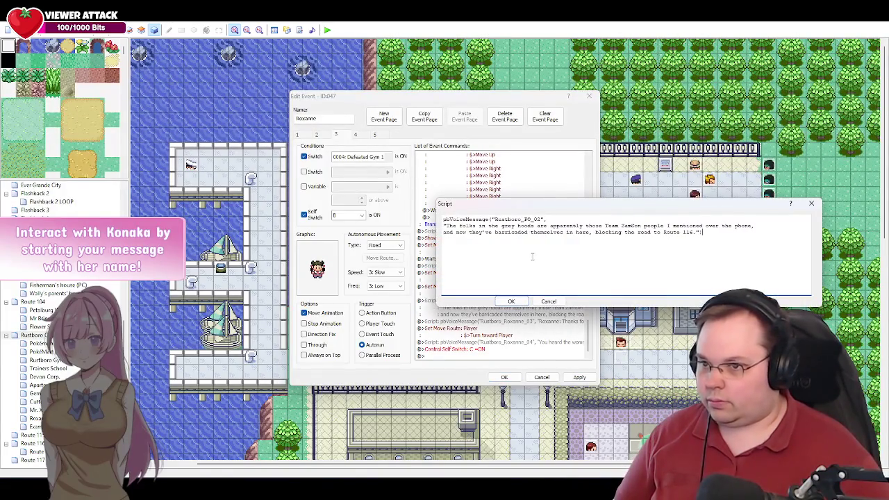
pyautogui.click(525, 219)
pyautogui.write('ZamSonBlock_')
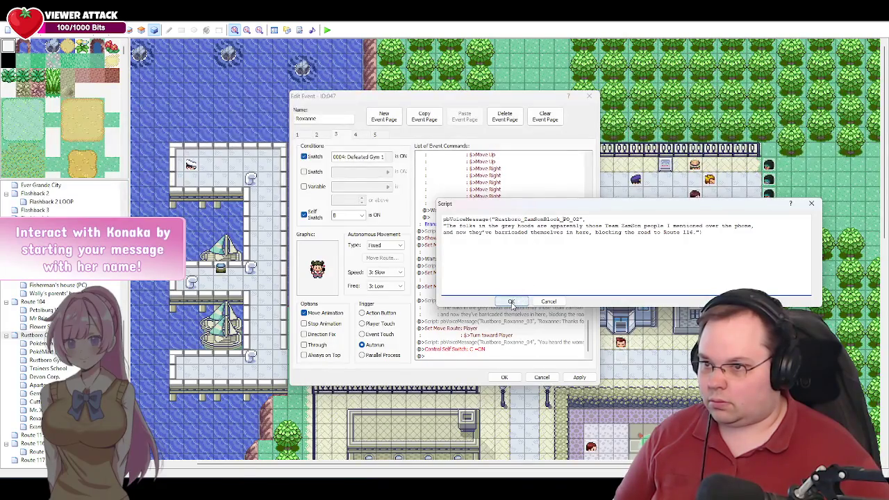
pyautogui.click(512, 301)
pyautogui.doubleClick(514, 321)
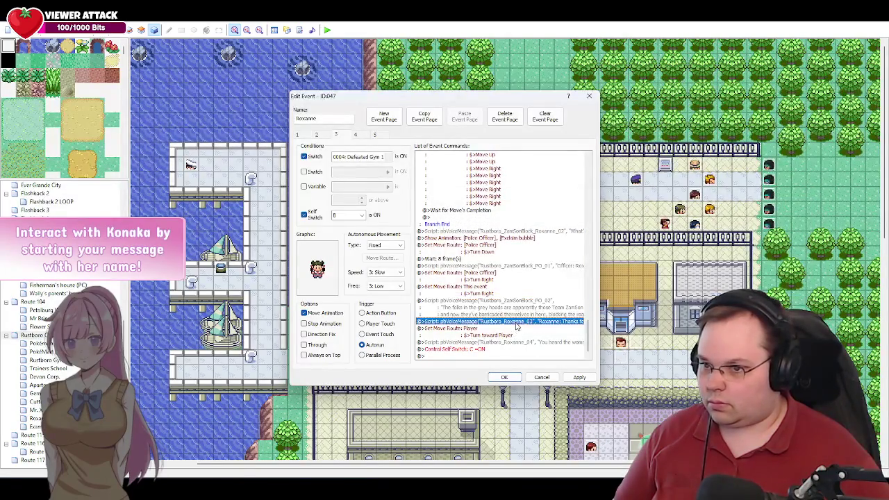
pyautogui.write('ZamSonBlock_')
pyautogui.click(513, 302)
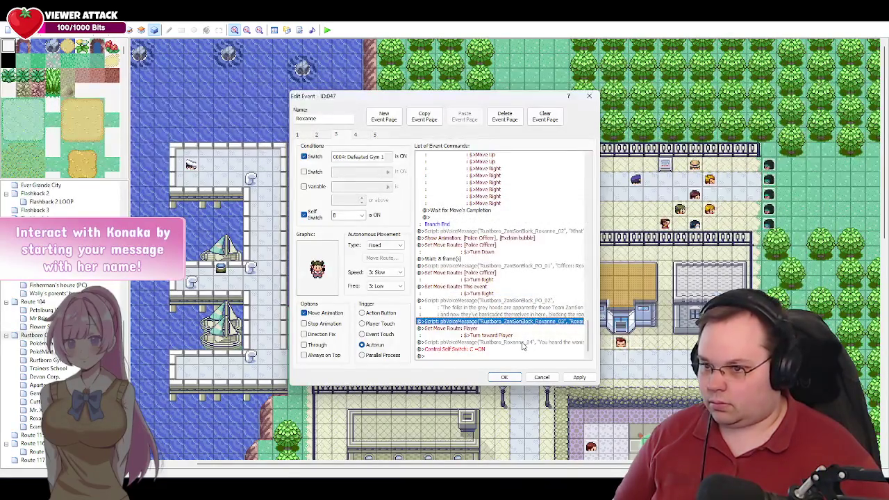
pyautogui.doubleClick(522, 343)
pyautogui.click(524, 220)
pyautogui.write('ZamSonBlock_')
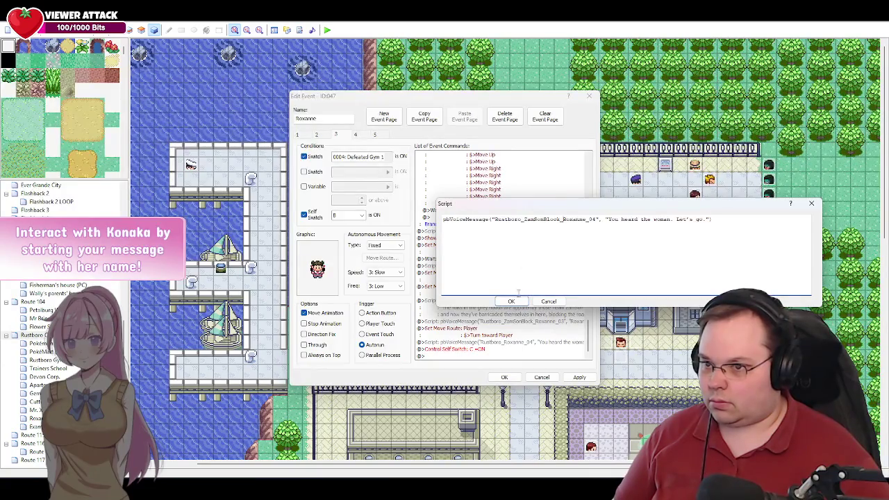
pyautogui.click(517, 302)
pyautogui.click(577, 376)
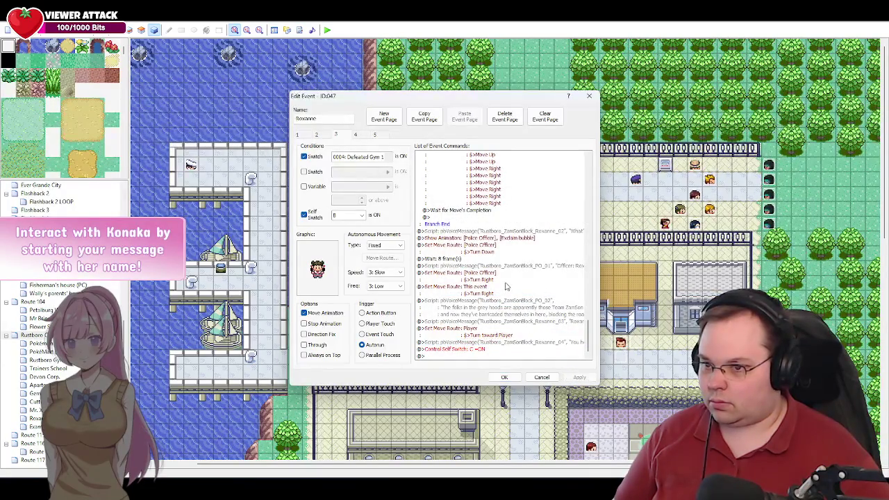
# On page 4, rename the Roxanne_05 voice line to Rustboro_ZamSonBlock_Roxanne_05, then apply and save the event.
pyautogui.click(356, 135)
pyautogui.scroll(-10, 518, 230)
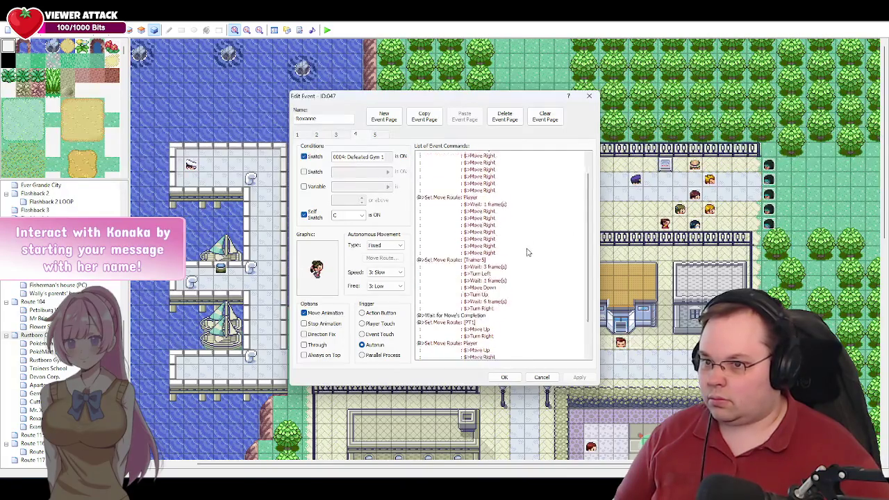
pyautogui.doubleClick(509, 322)
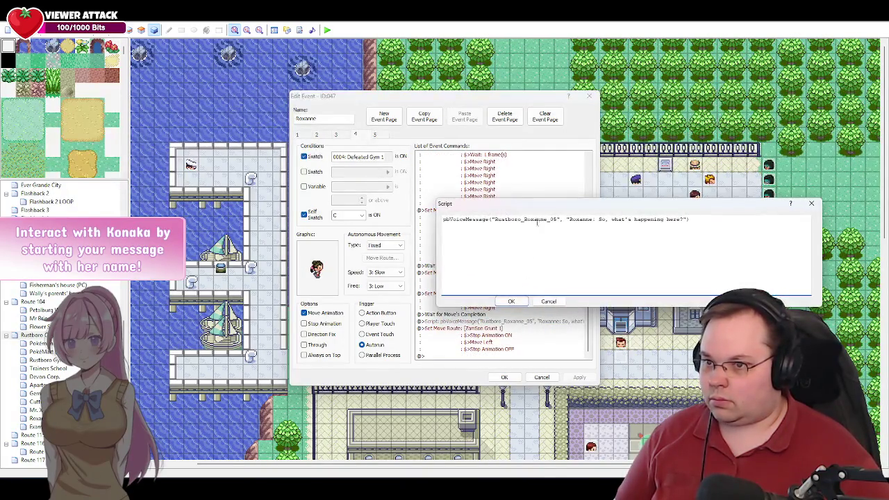
pyautogui.click(526, 220)
pyautogui.write('ZamSonBlock_')
pyautogui.click(511, 301)
pyautogui.click(452, 357)
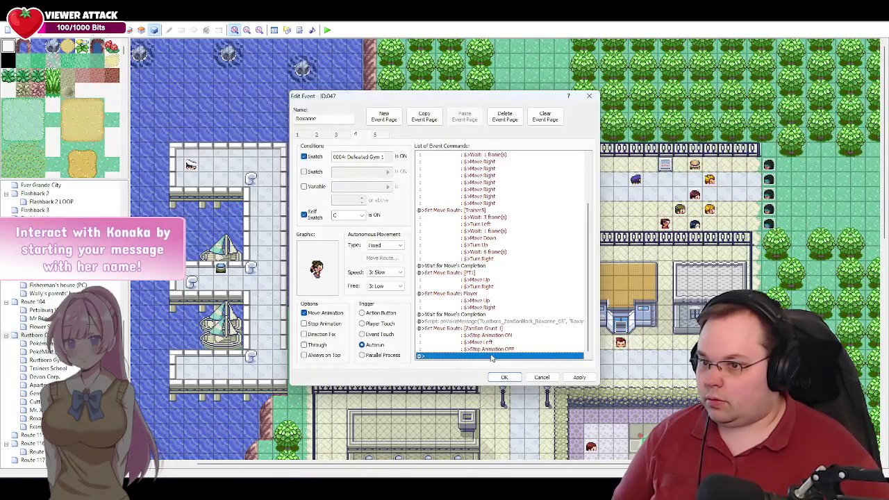
pyautogui.click(579, 377)
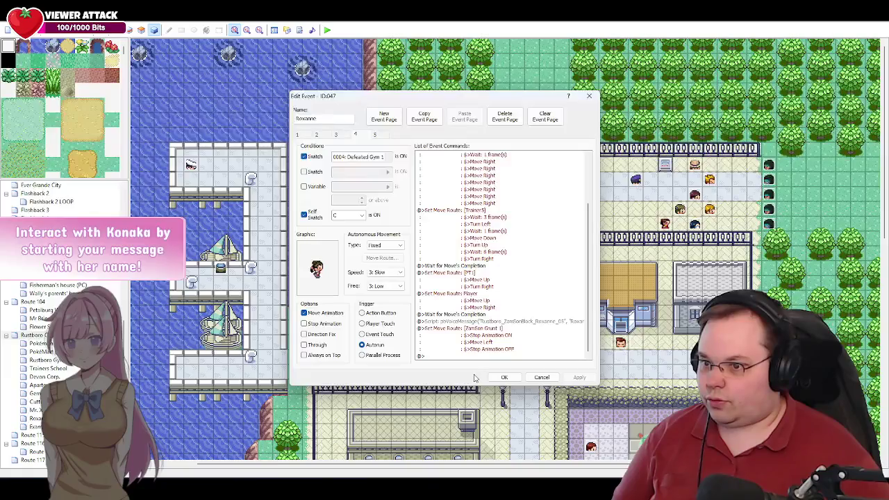
pyautogui.click(503, 377)
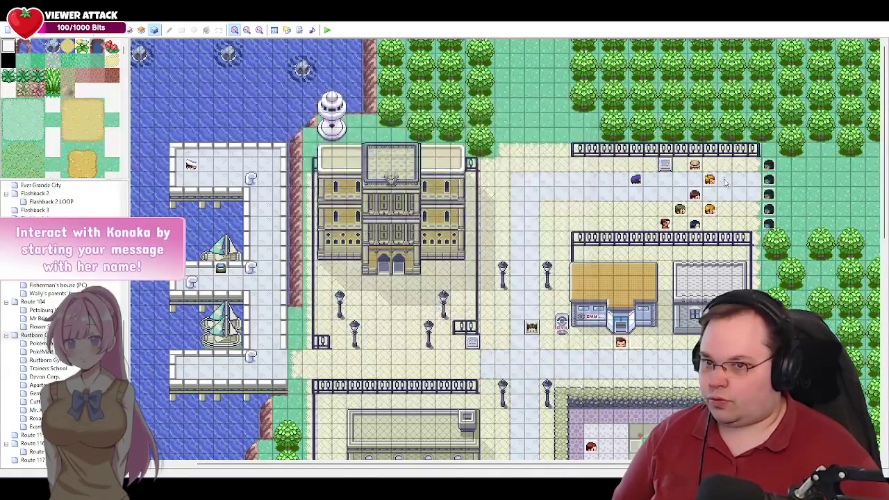
# Copy the Grunt's Rustboro_ZamSonBlock_GruntM1 voice line from the other roadblock event.
pyautogui.doubleClick(710, 208)
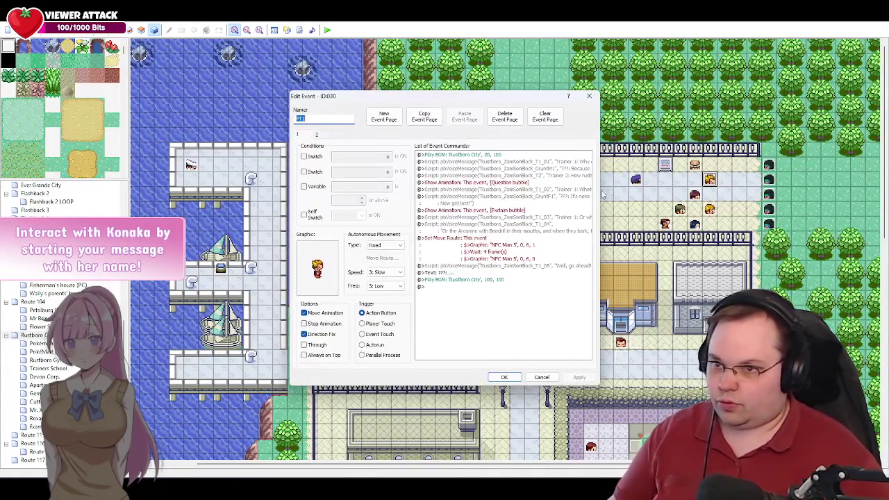
pyautogui.click(529, 169)
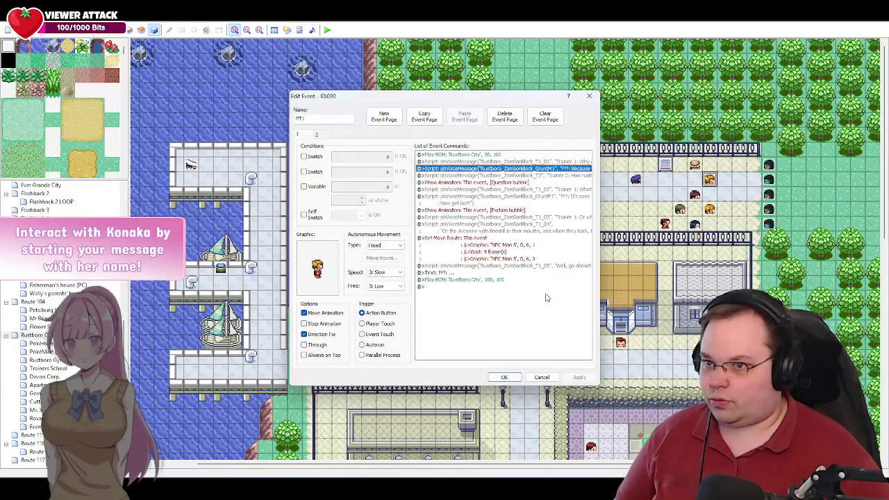
pyautogui.click(542, 377)
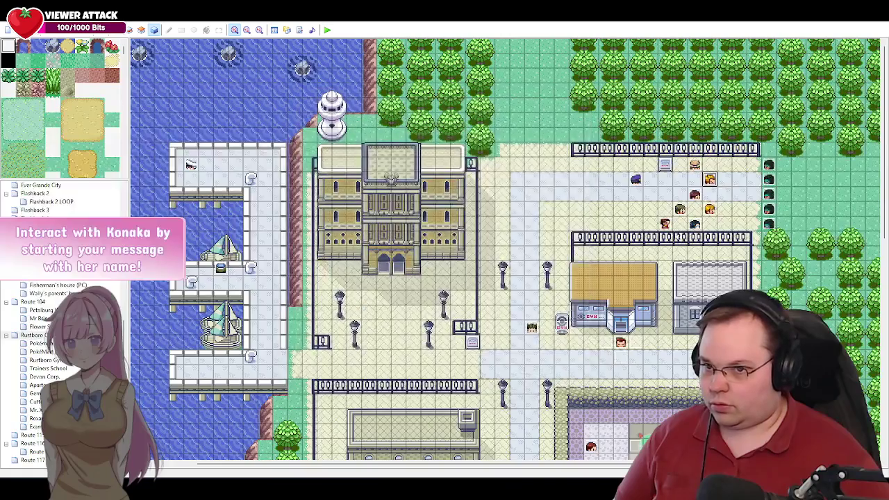
# Reopen Roxanne's event at page 4 and select the last empty command row.
pyautogui.doubleClick(532, 328)
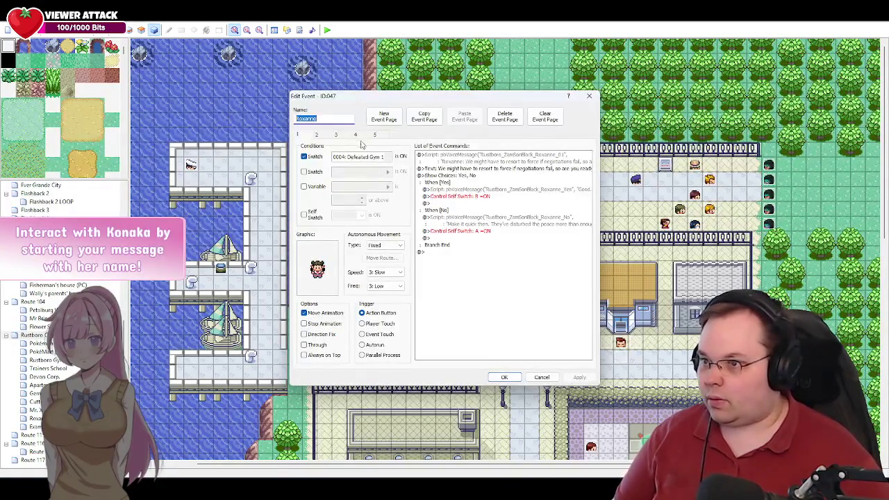
pyautogui.click(355, 134)
pyautogui.scroll(-3, 577, 288)
pyautogui.scroll(-2, 556, 296)
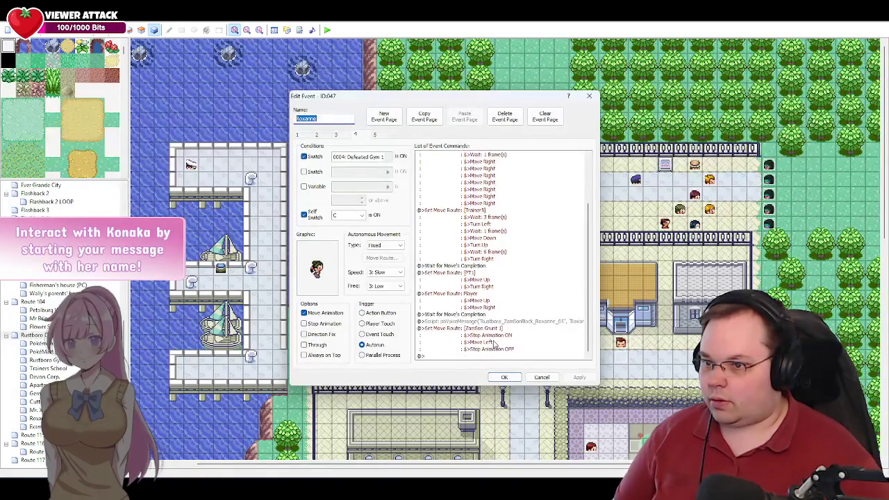
pyautogui.click(443, 356)
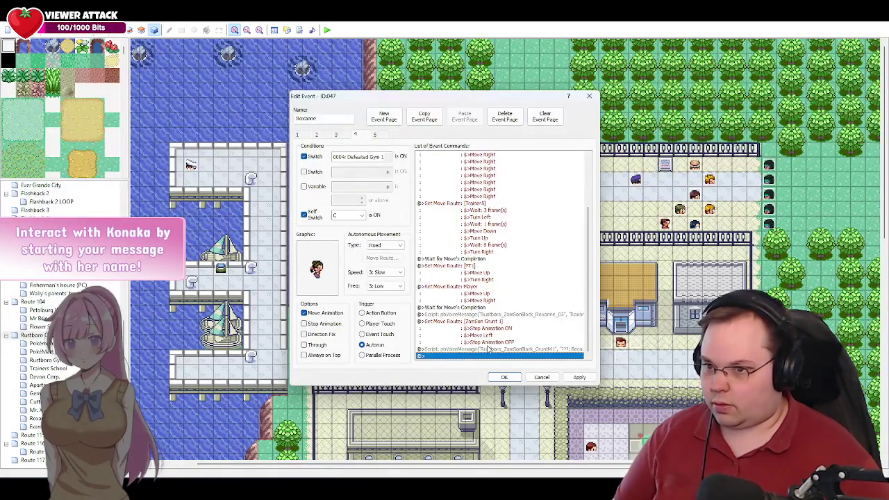
# Change the pasted line to Rustboro_ZamSonBlock_ZG1 with "???: Our orders are clear: no one gets through!".
pyautogui.doubleClick(489, 349)
pyautogui.moveTo(586, 219); pyautogui.dragTo(576, 221)
pyautogui.write('ZG1')
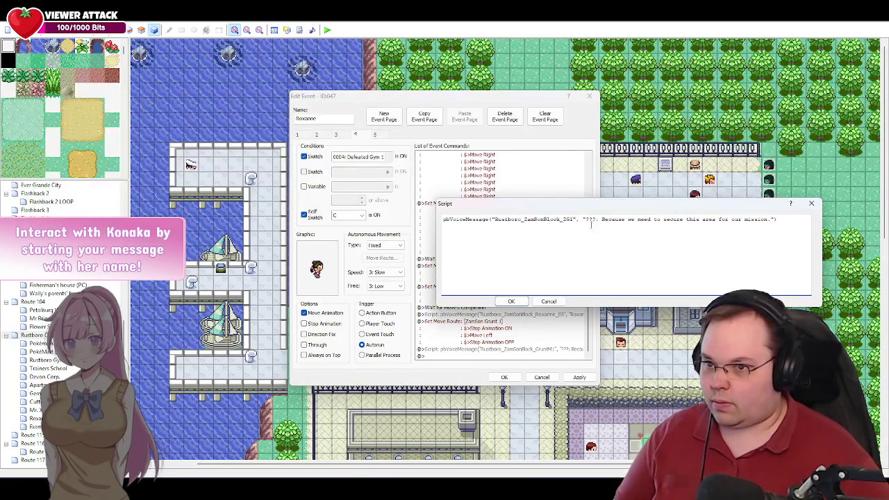
pyautogui.moveTo(768, 218); pyautogui.dragTo(601, 221)
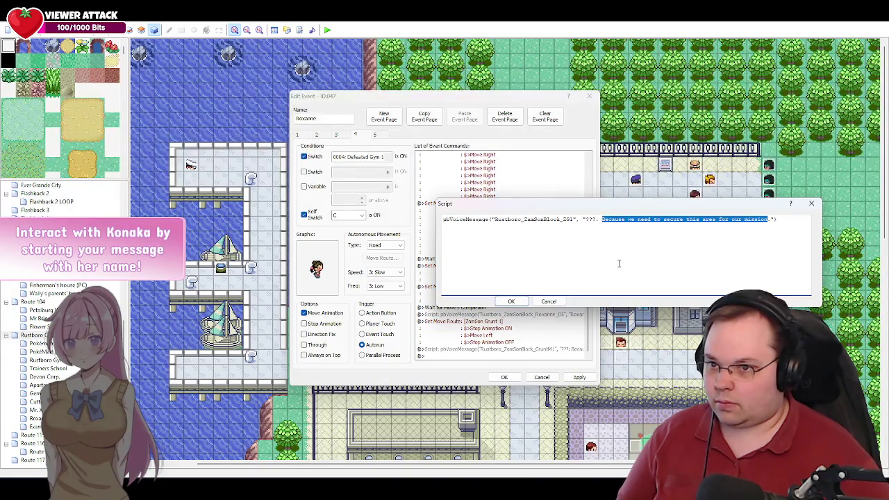
pyautogui.hotkey('alt', 'Tab')
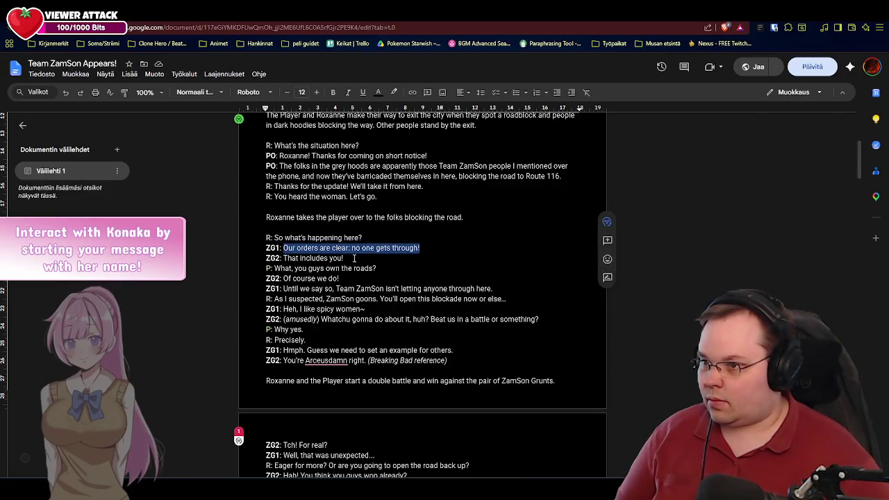
pyautogui.hotkey('ctrl', 'c')
pyautogui.hotkey('alt', 'Tab')
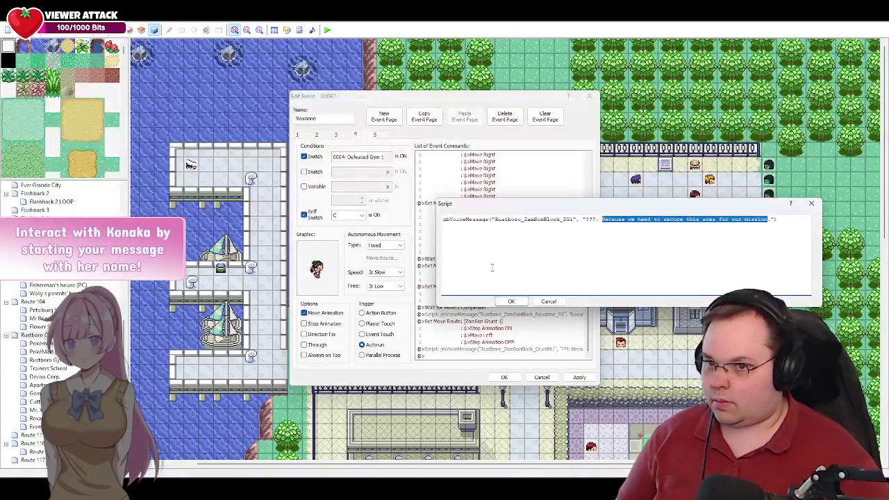
pyautogui.hotkey('ctrl', 'v')
pyautogui.press('Delete')
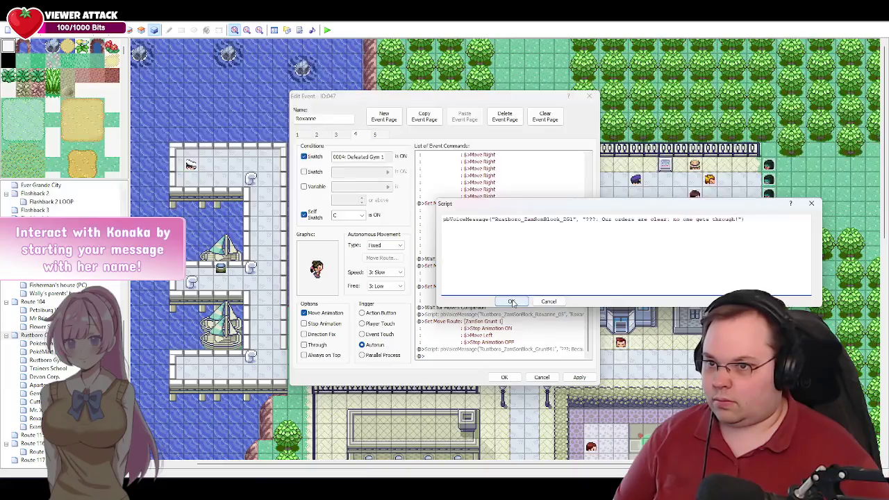
pyautogui.click(512, 303)
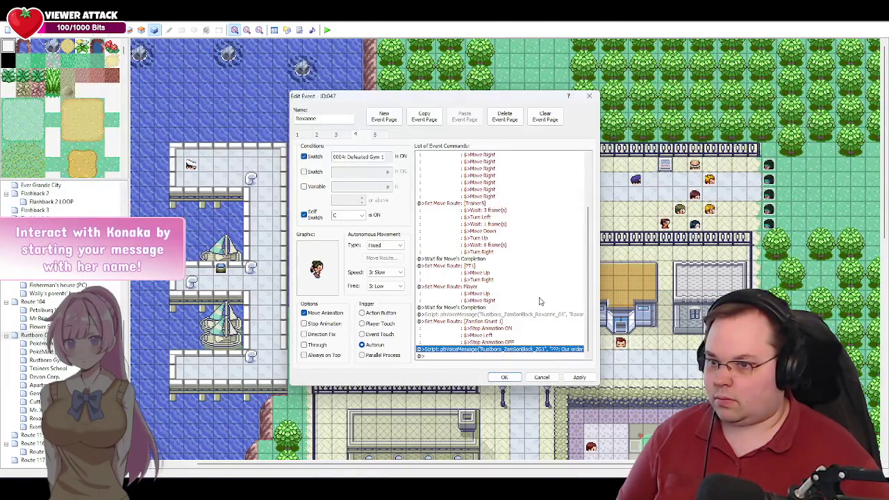
# Check the script document for the next line and apply Roxanne's event changes.
pyautogui.hotkey('alt', 'Tab')
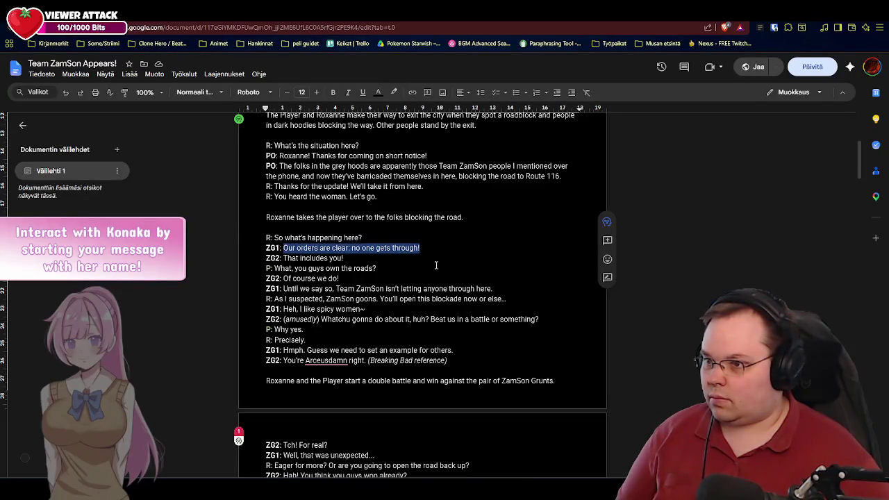
pyautogui.click(363, 258)
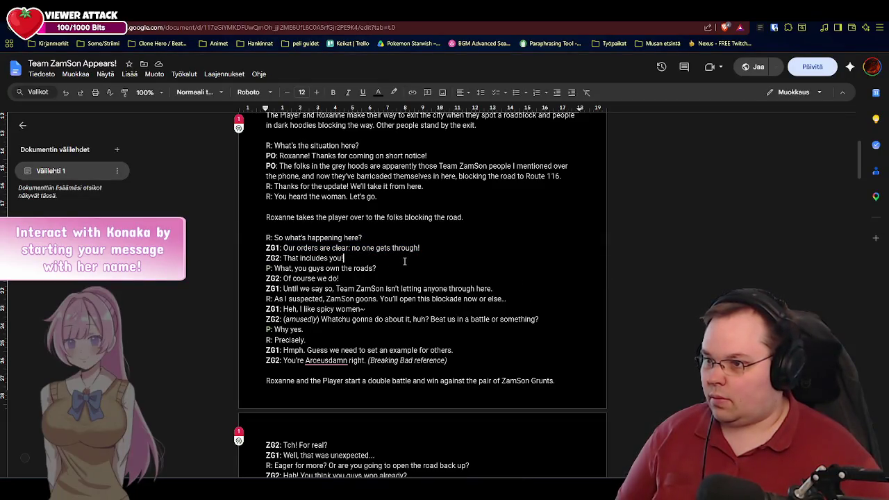
pyautogui.hotkey('alt', 'Tab')
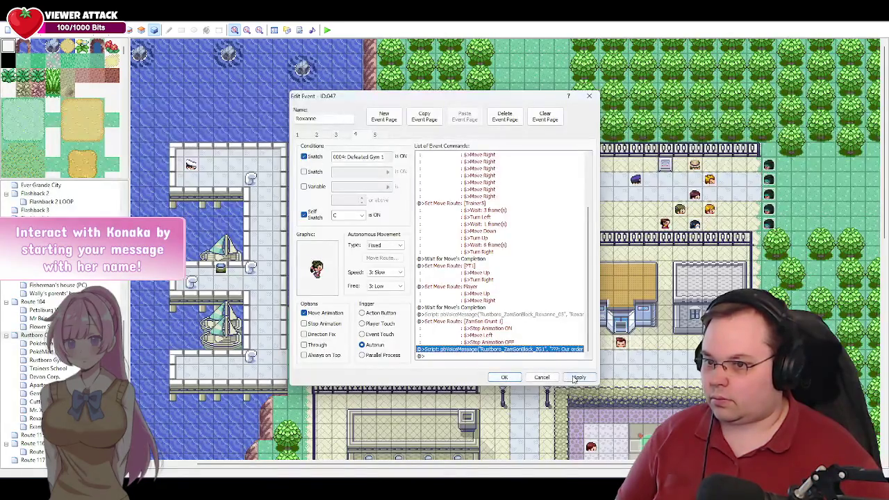
pyautogui.click(576, 378)
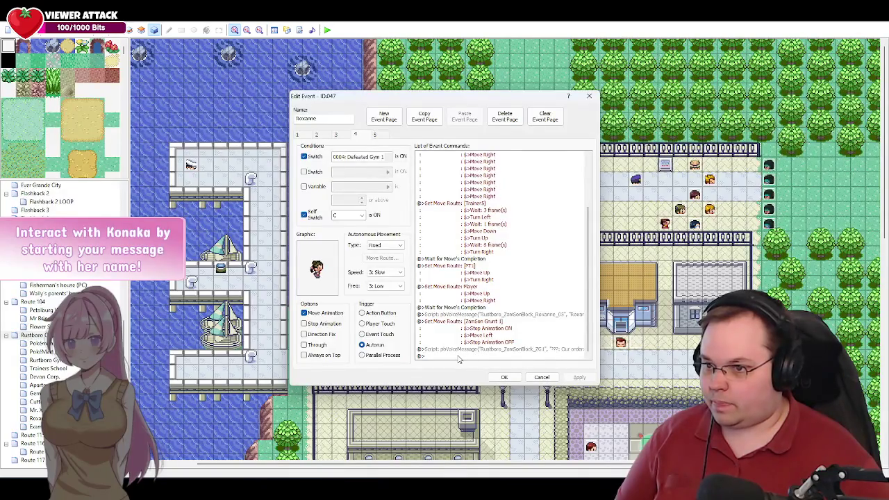
# Duplicate the ZamSon Grunt 1 move-route block and retarget the copy to ZamSon Grunt 2.
pyautogui.click(455, 324)
pyautogui.hotkey('ctrl', 'c')
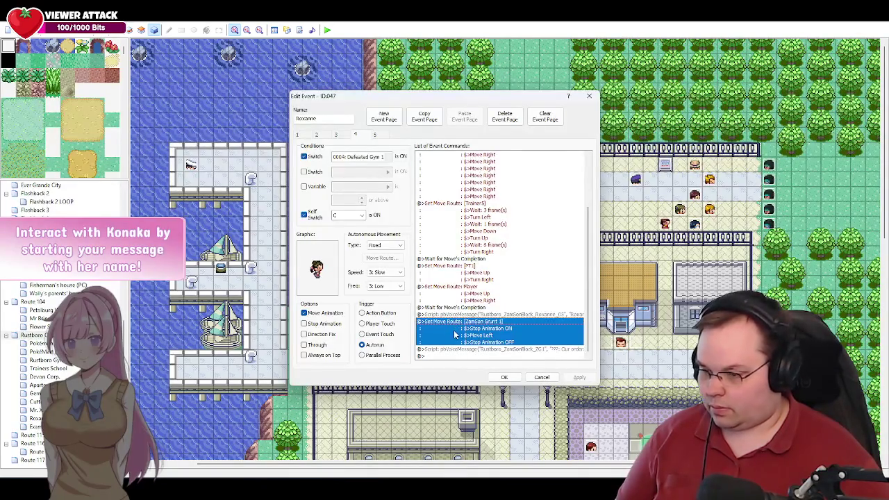
pyautogui.click(440, 356)
pyautogui.hotkey('ctrl', 'v')
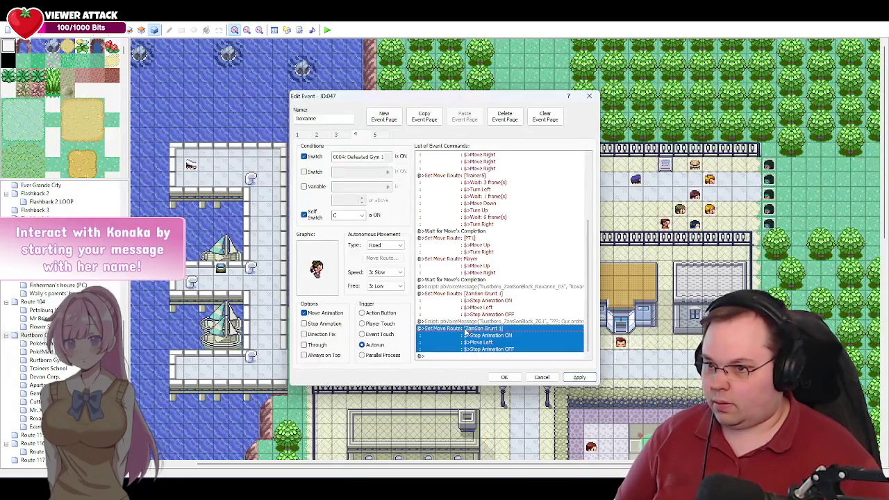
pyautogui.doubleClick(469, 337)
pyautogui.click(427, 180)
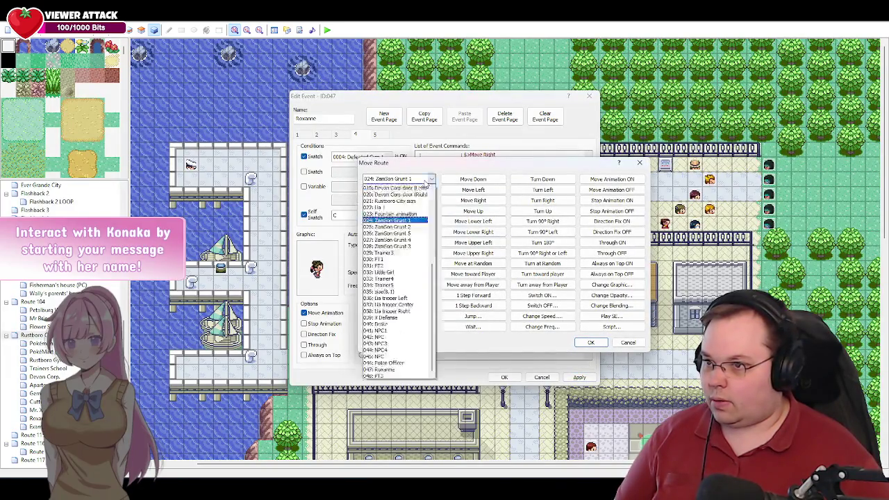
pyautogui.click(411, 230)
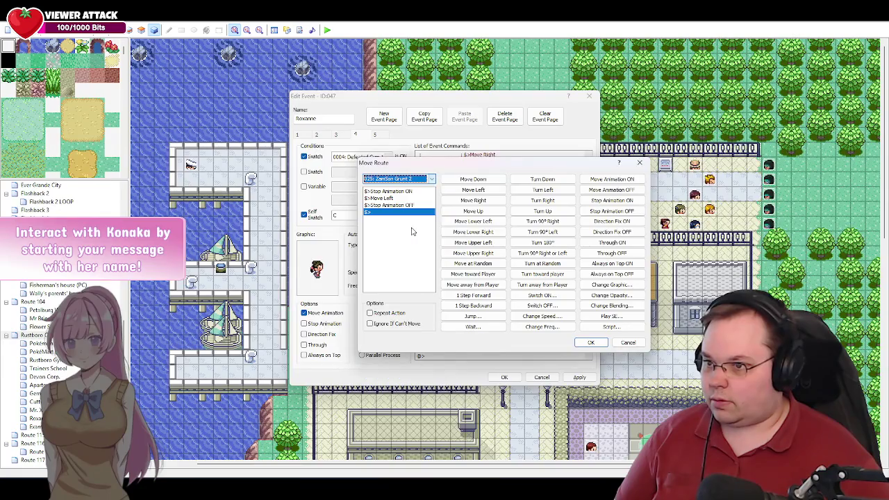
pyautogui.click(592, 342)
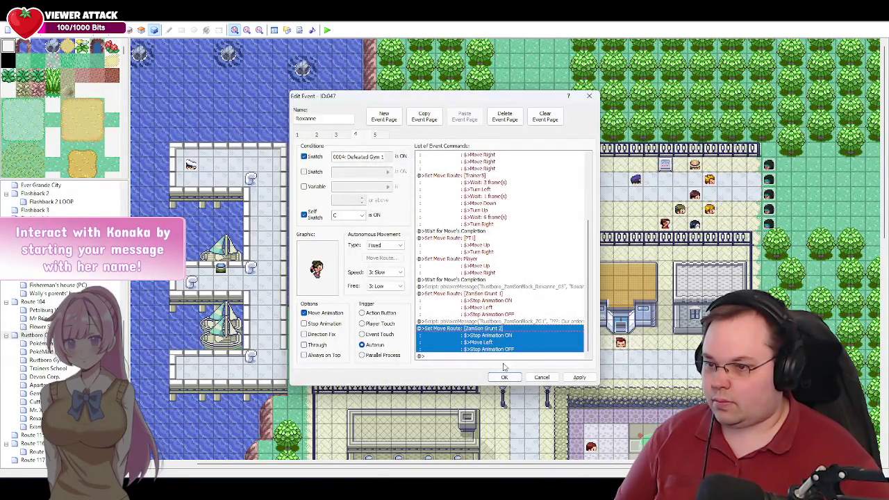
# Add a Rustboro_ZamSonBlock_ZG2 voice line reading "???: That includes you!" from a ZG1 copy.
pyautogui.click(469, 322)
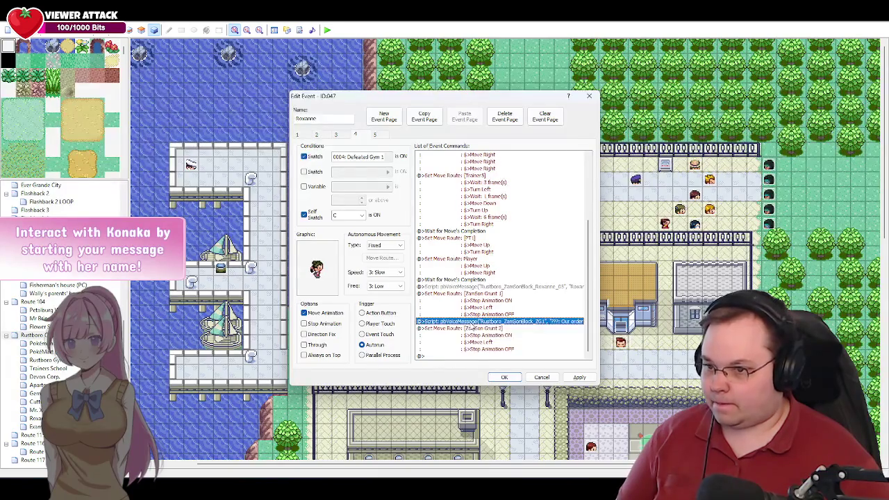
pyautogui.click(458, 357)
pyautogui.hotkey('ctrl', 'v')
pyautogui.doubleClick(457, 350)
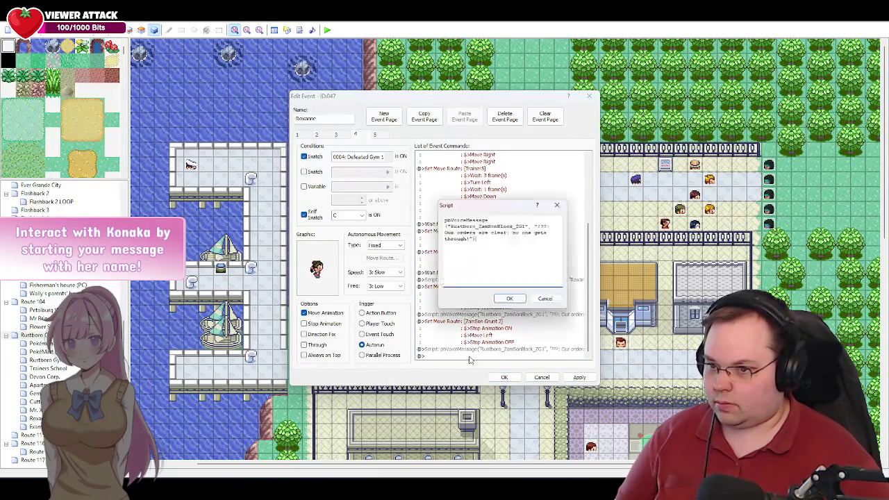
pyautogui.click(573, 219)
pyautogui.press('BackSpace')
pyautogui.write('2')
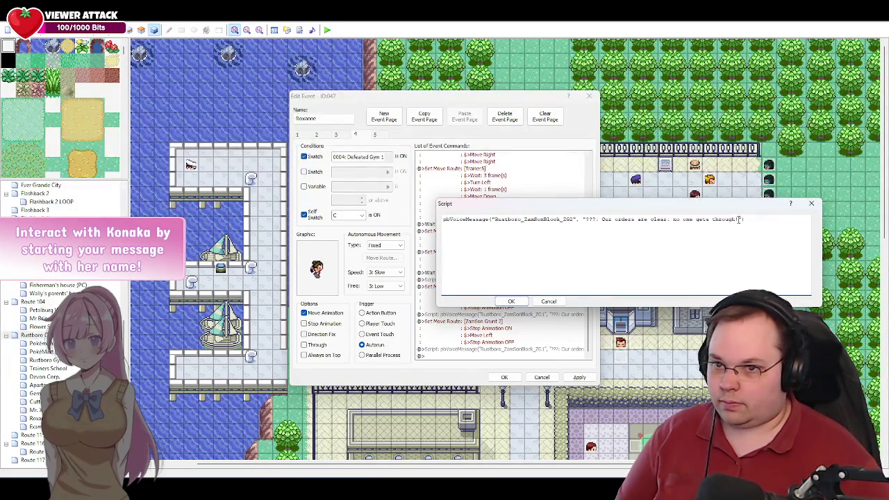
pyautogui.moveTo(736, 219); pyautogui.dragTo(602, 220)
pyautogui.hotkey('alt', 'Tab')
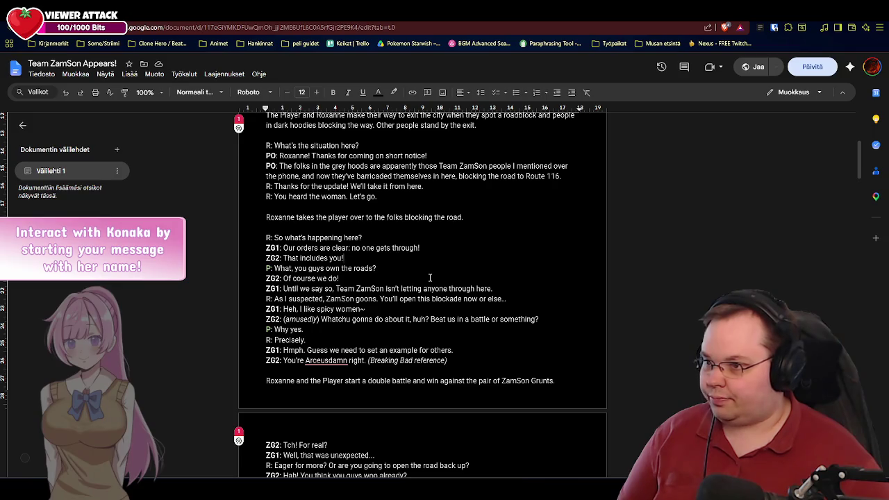
pyautogui.hotkey('alt', 'Tab')
pyautogui.write('That includes ')
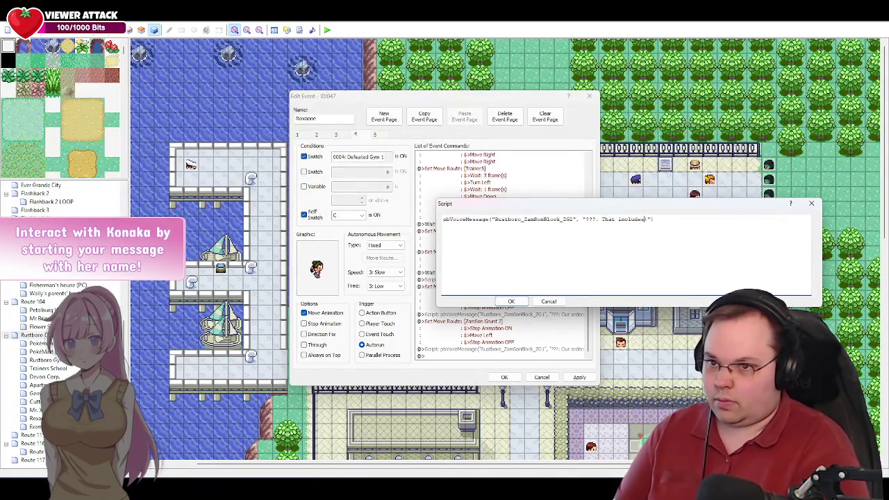
pyautogui.write('you!')
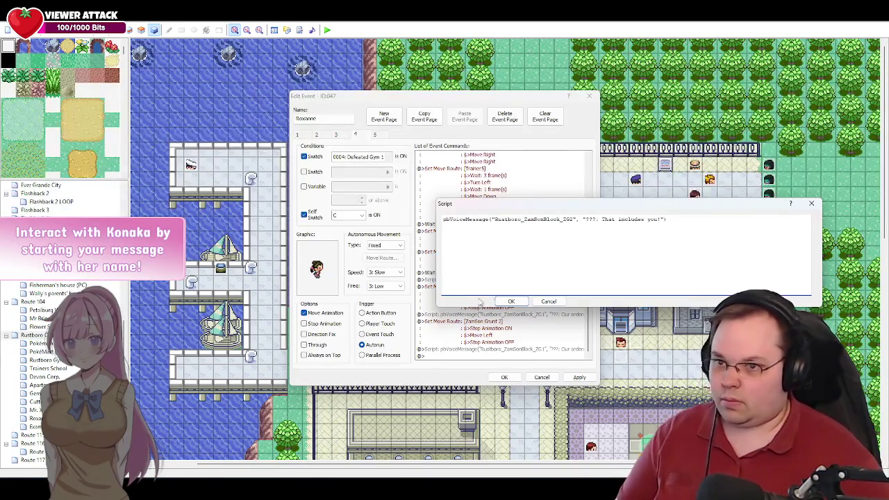
pyautogui.click(511, 302)
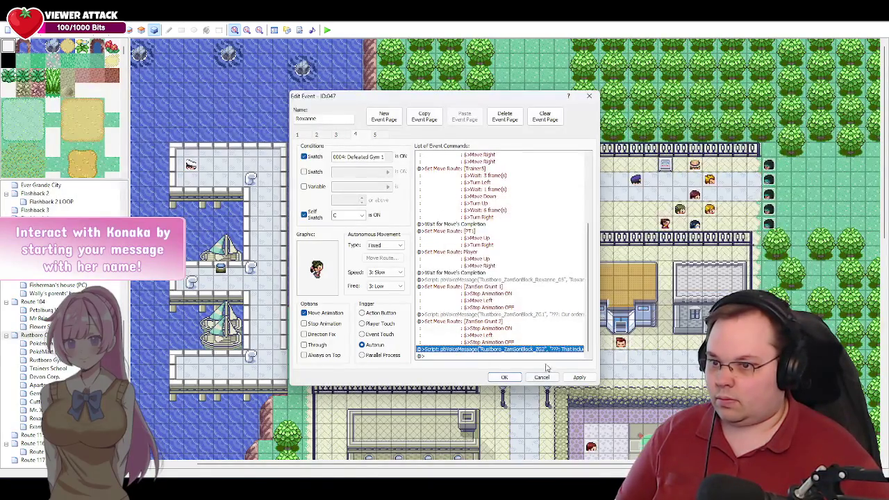
pyautogui.click(581, 378)
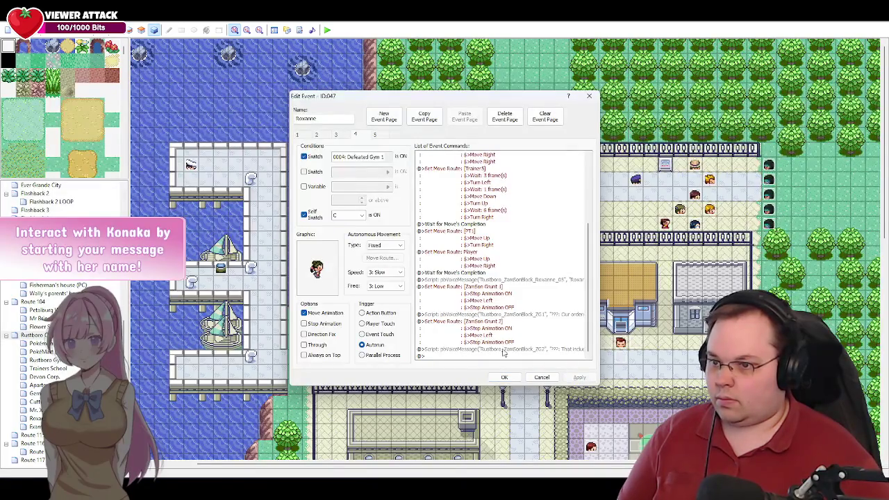
pyautogui.hotkey('alt', 'Tab')
pyautogui.scroll(-1, 383, 277)
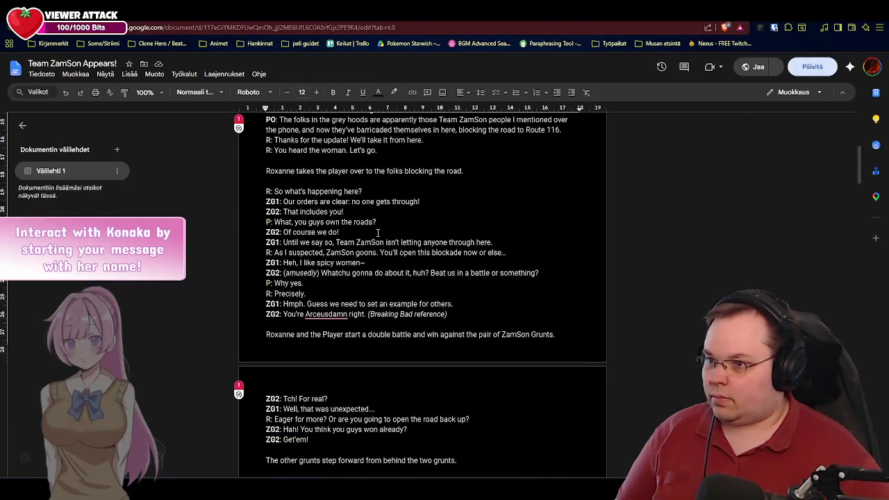
pyautogui.click(382, 221)
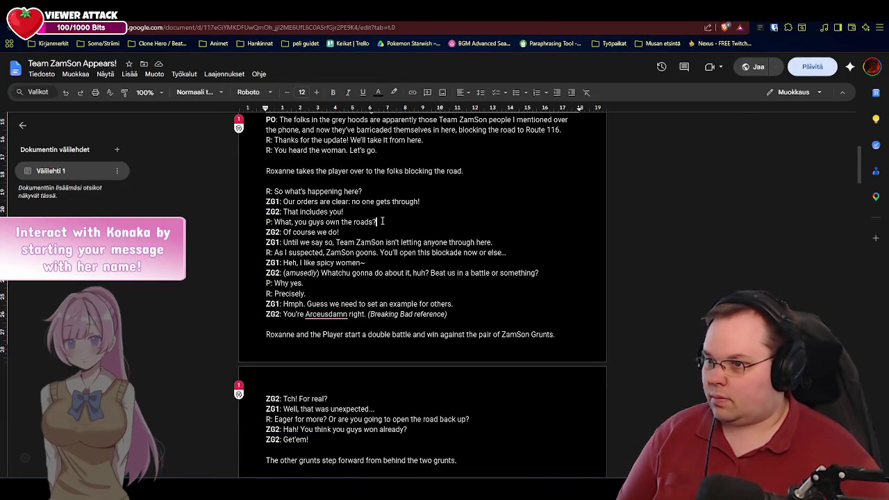
pyautogui.hotkey('alt', 'Tab')
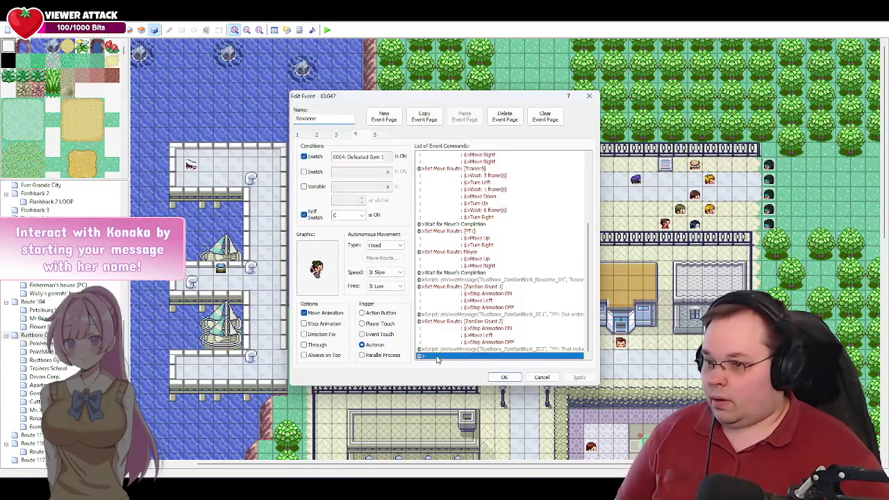
# Insert a Conditional Branch with script condition $player.gender == 0, then close Roxanne's event.
pyautogui.doubleClick(437, 356)
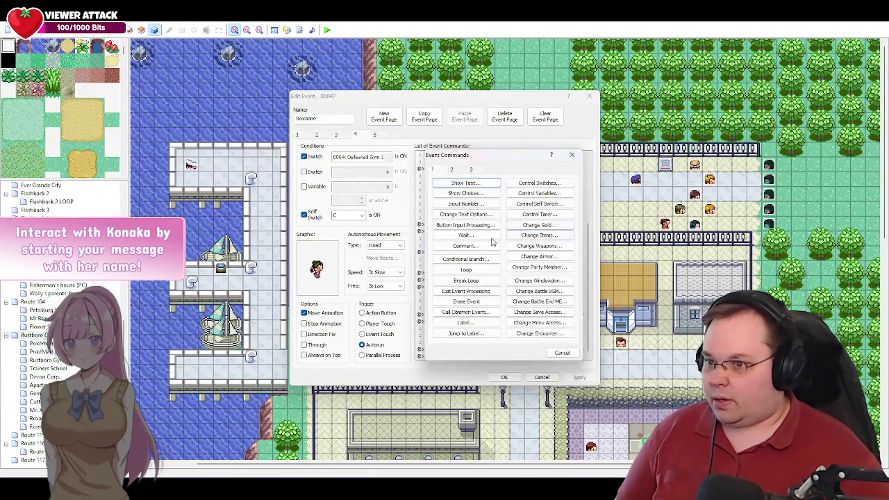
pyautogui.click(466, 257)
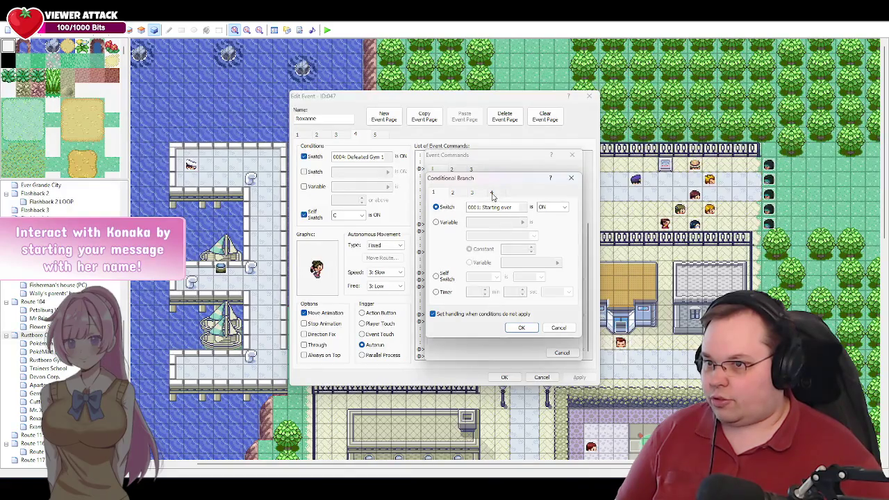
pyautogui.click(492, 193)
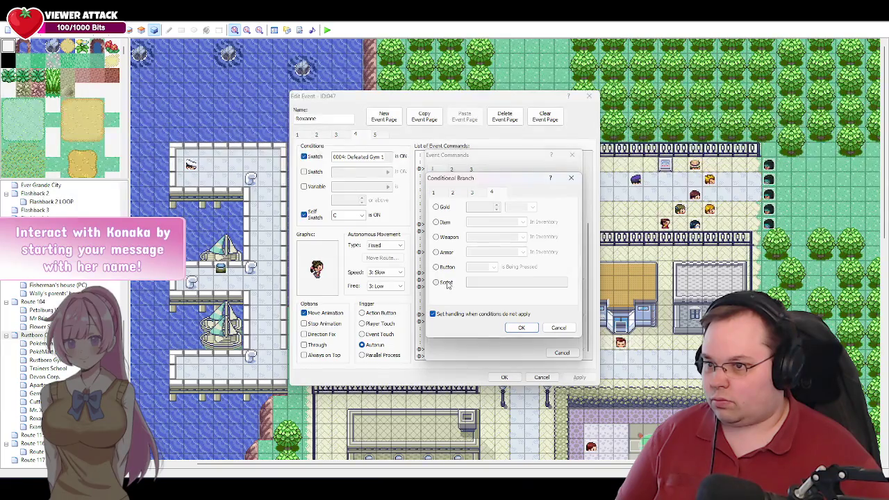
pyautogui.click(447, 283)
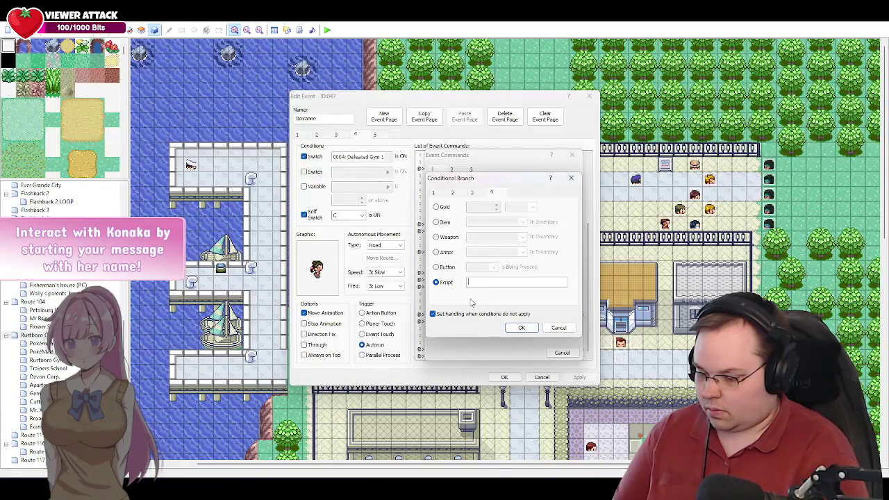
pyautogui.write('$player')
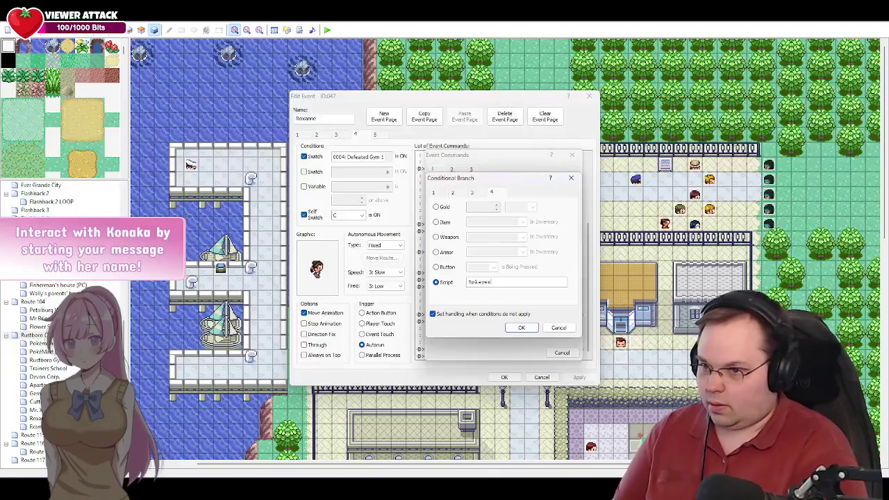
pyautogui.write('.gender == ')
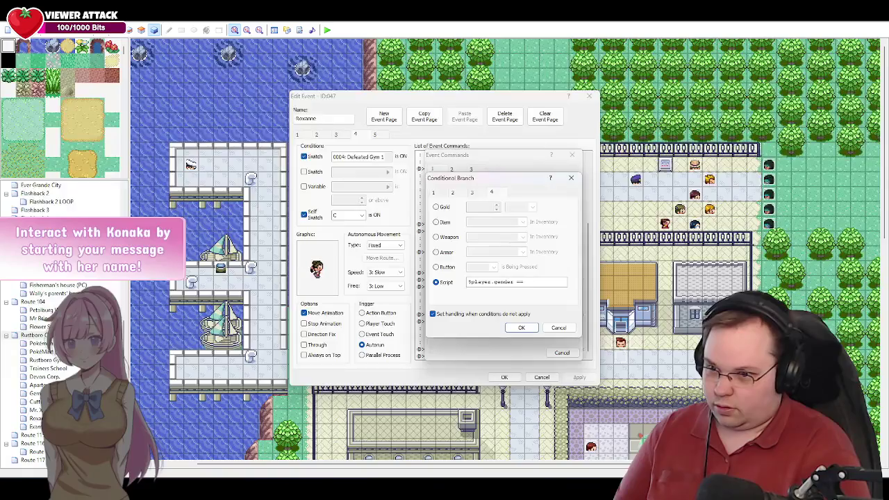
pyautogui.write('0')
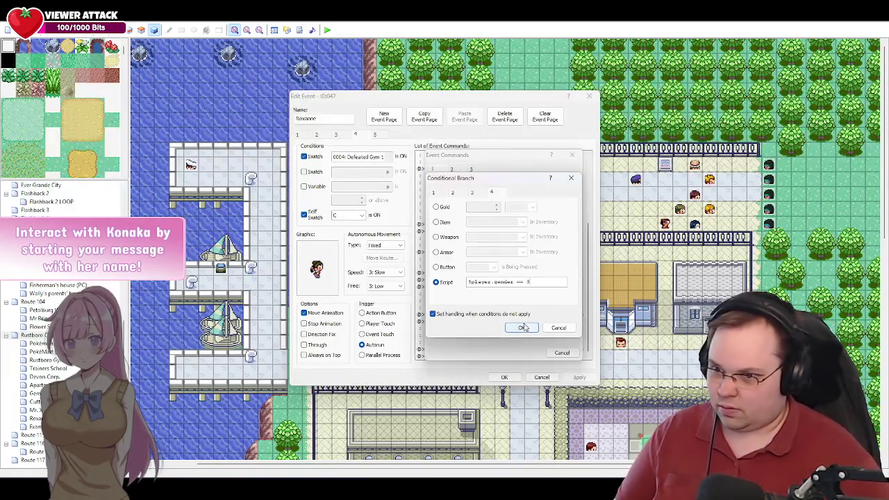
pyautogui.click(521, 328)
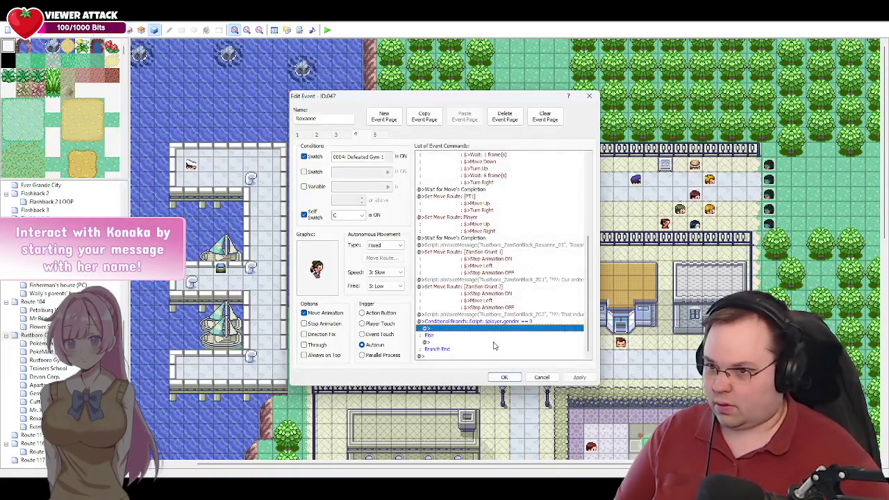
pyautogui.click(505, 377)
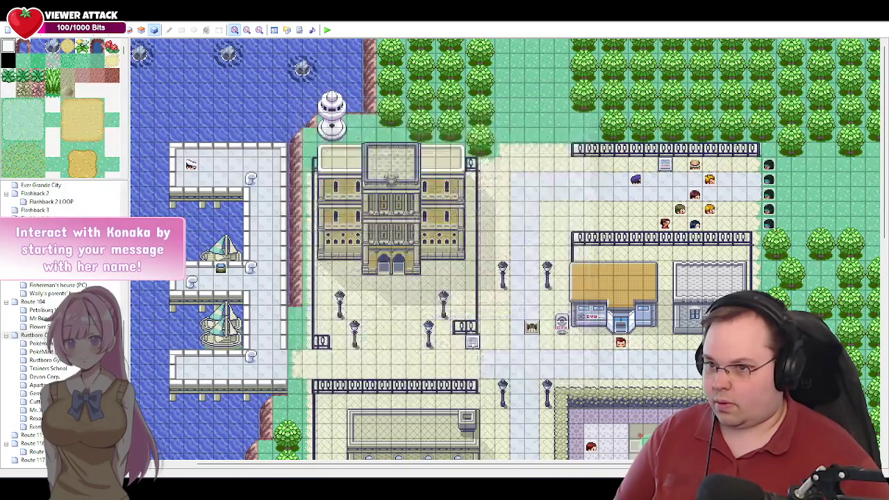
pyautogui.doubleClick(622, 344)
pyautogui.click(316, 134)
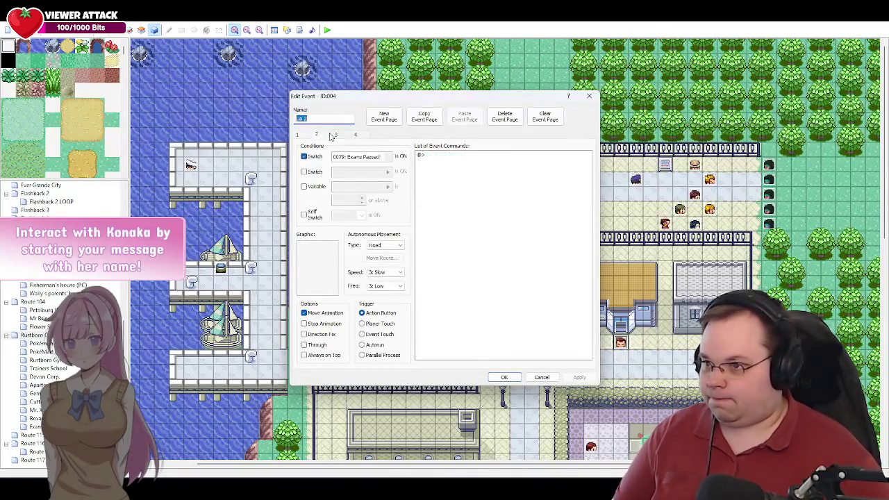
pyautogui.click(335, 134)
pyautogui.scroll(-1, 556, 268)
pyautogui.scroll(-3, 556, 269)
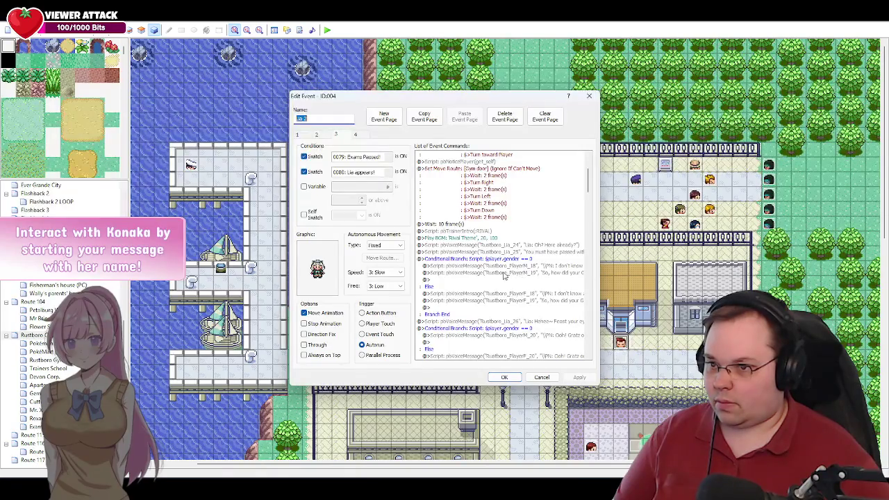
pyautogui.click(543, 378)
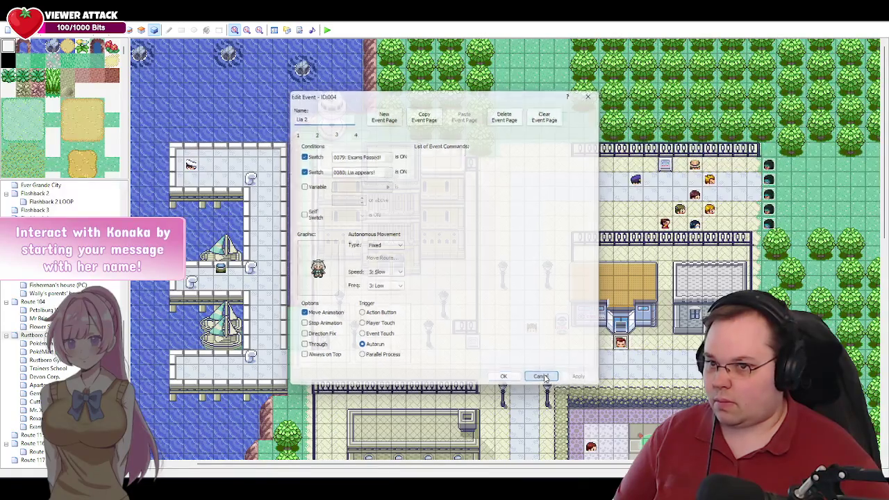
pyautogui.doubleClick(620, 342)
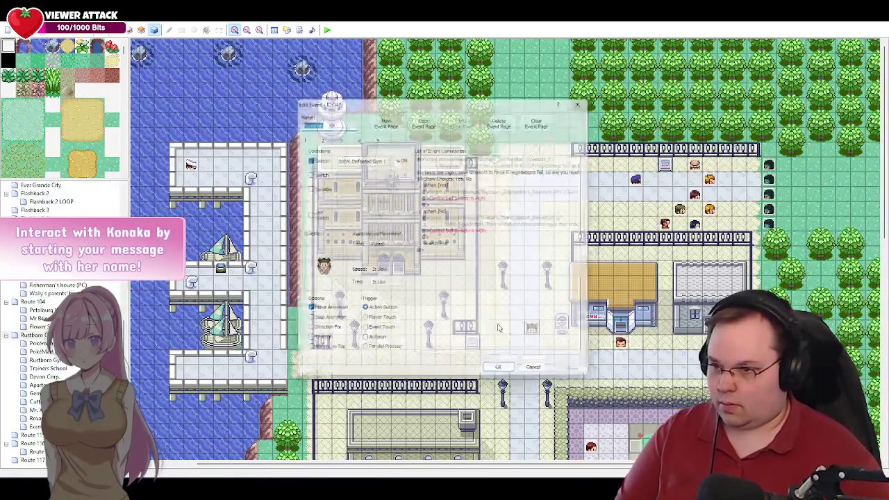
pyautogui.scroll(-8, 528, 291)
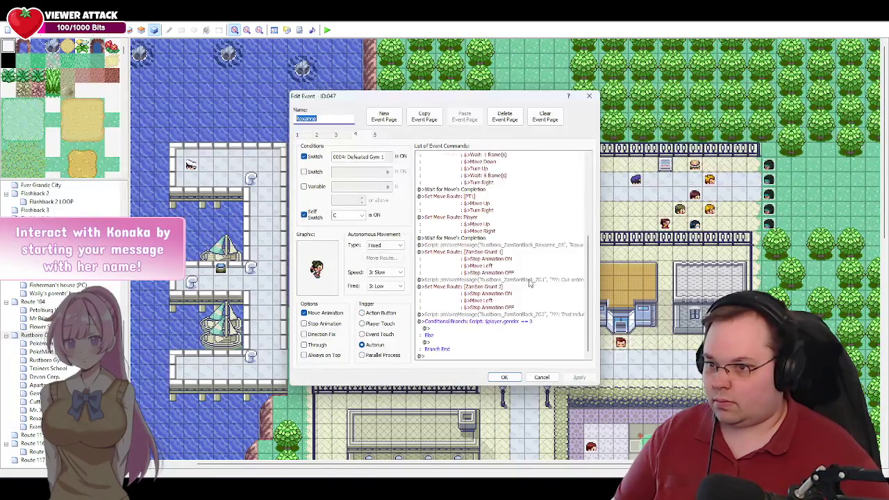
# Paste a ZG2 copy into the gender branch, edited to Rustboro_ZamSonBlock_PlayerM_01 with text "\p:".
pyautogui.click(478, 316)
pyautogui.click(448, 330)
pyautogui.hotkey('ctrl', 'v')
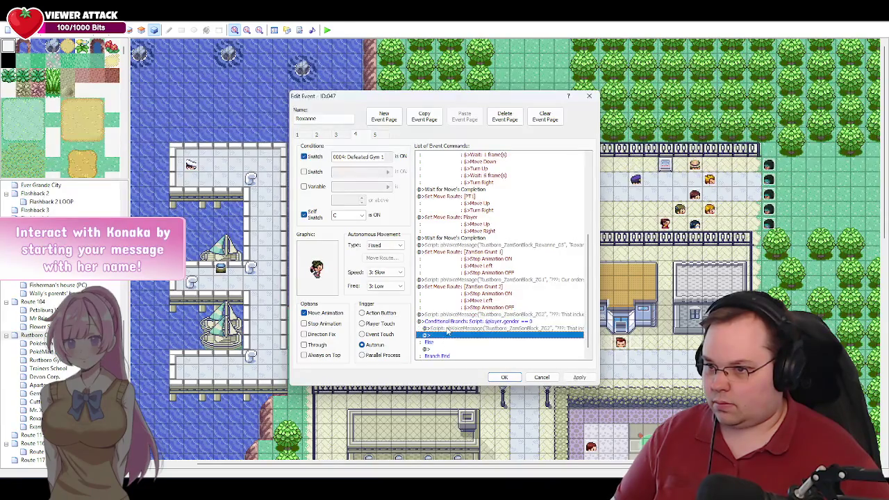
pyautogui.doubleClick(478, 331)
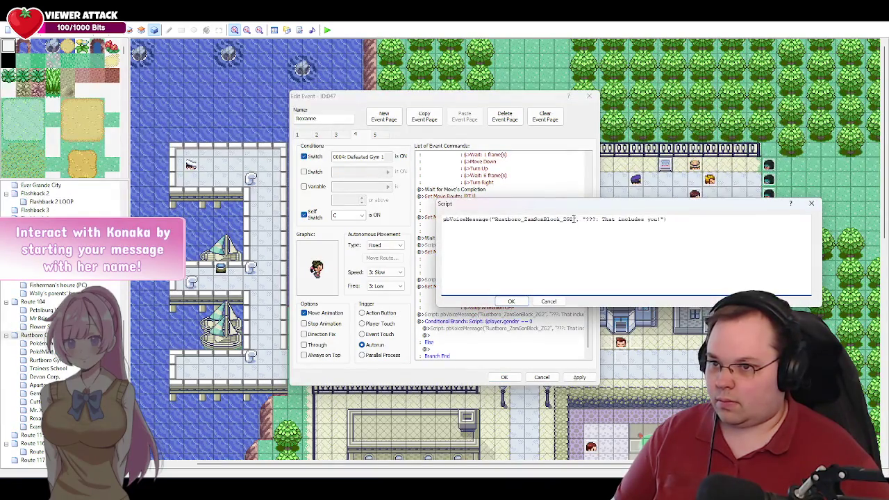
pyautogui.press('BackSpace')
pyautogui.press('BackSpace')
pyautogui.press('BackSpace')
pyautogui.write('Pla')
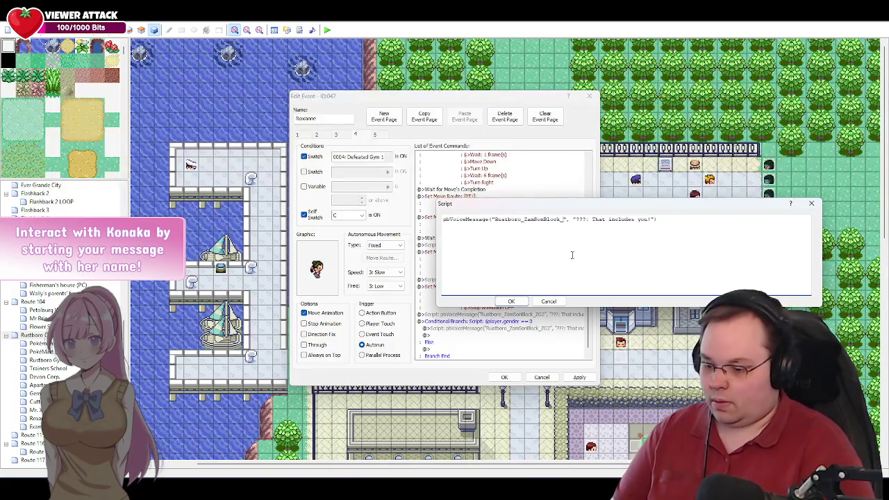
pyautogui.write('yerM')
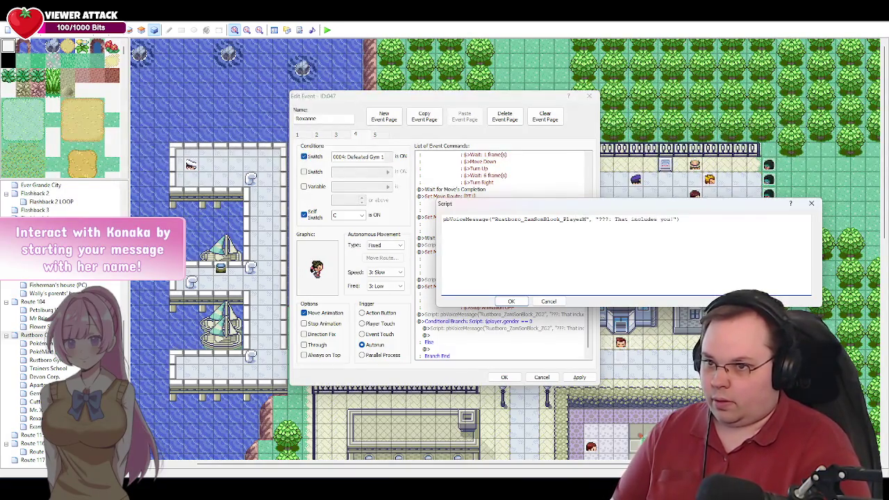
pyautogui.write('01')
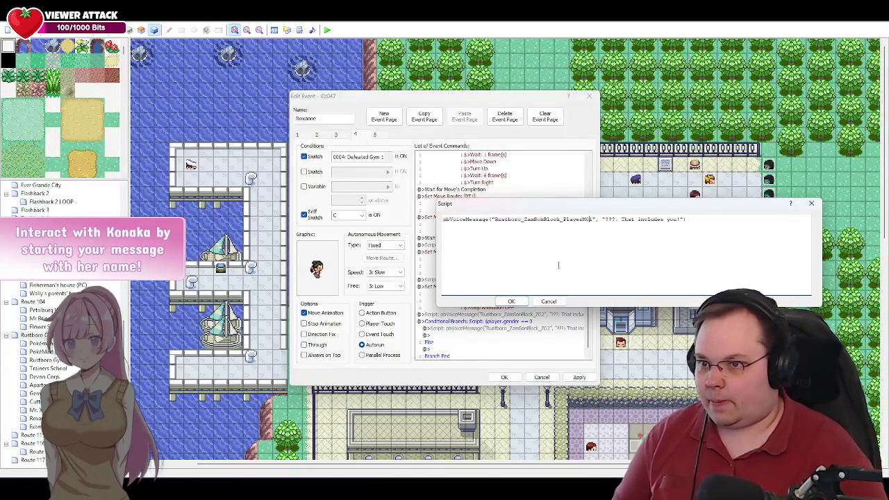
pyautogui.write('_')
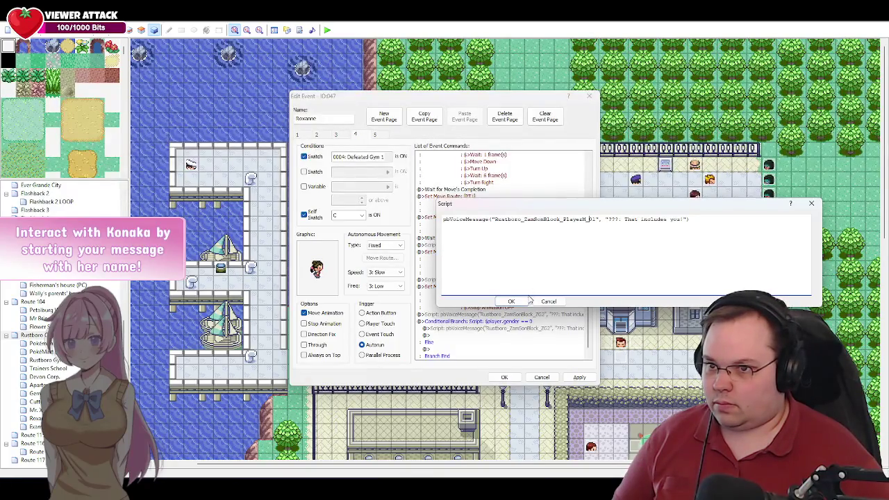
pyautogui.moveTo(683, 218); pyautogui.dragTo(612, 221)
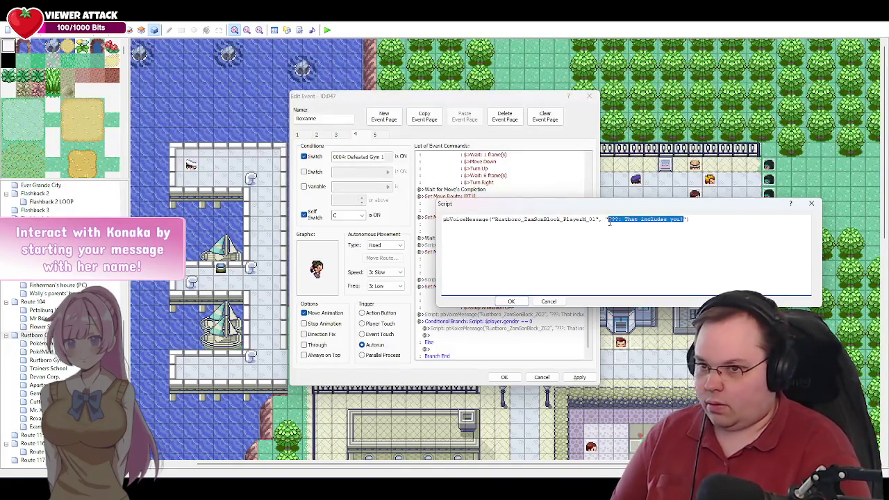
pyautogui.press('BackSpace')
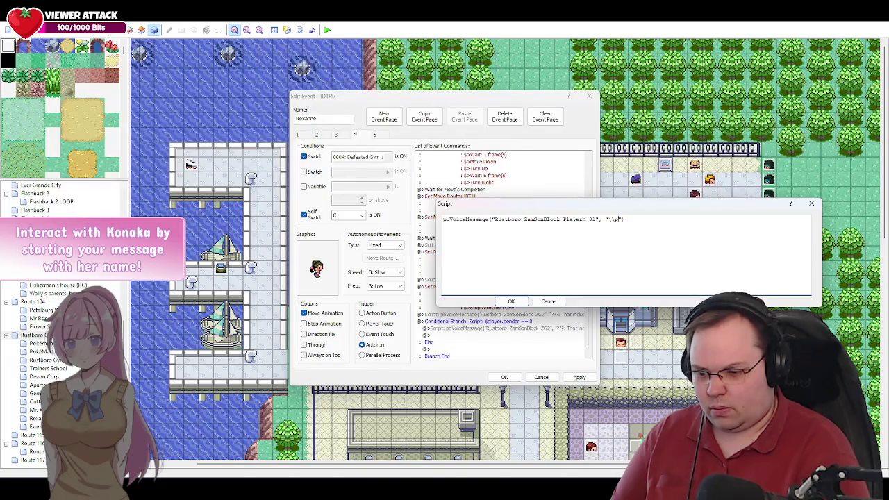
pyautogui.write('\\\\p')
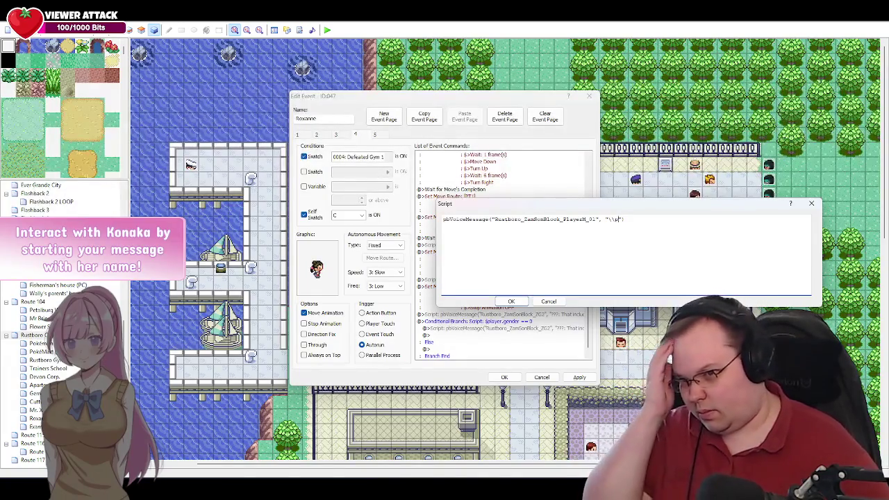
pyautogui.write(':')
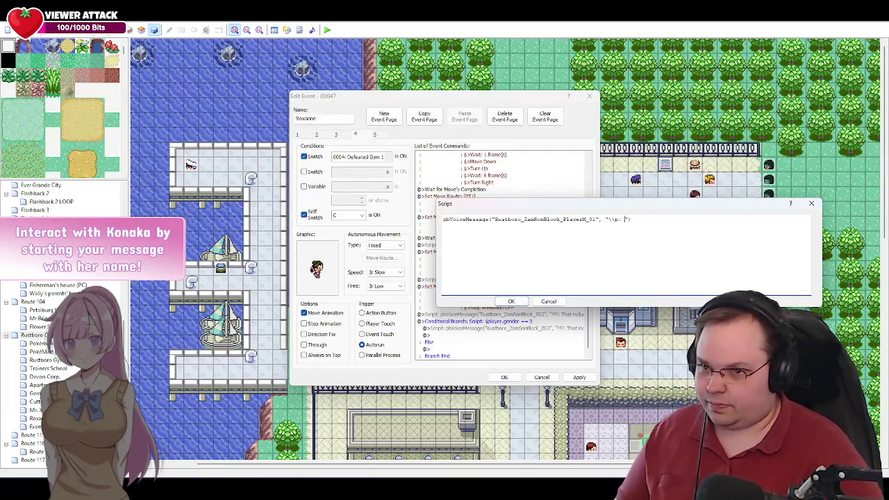
pyautogui.click(511, 302)
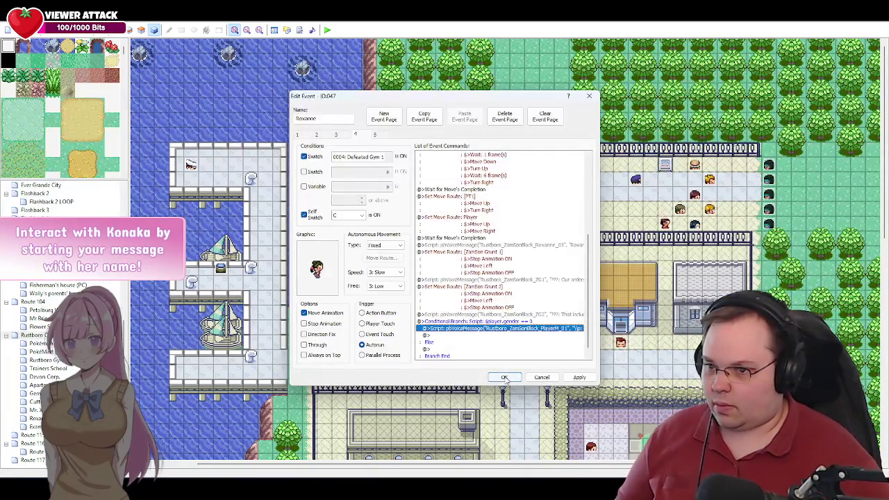
# Apply Roxanne's event changes and review event 004's third page for reference.
pyautogui.click(507, 377)
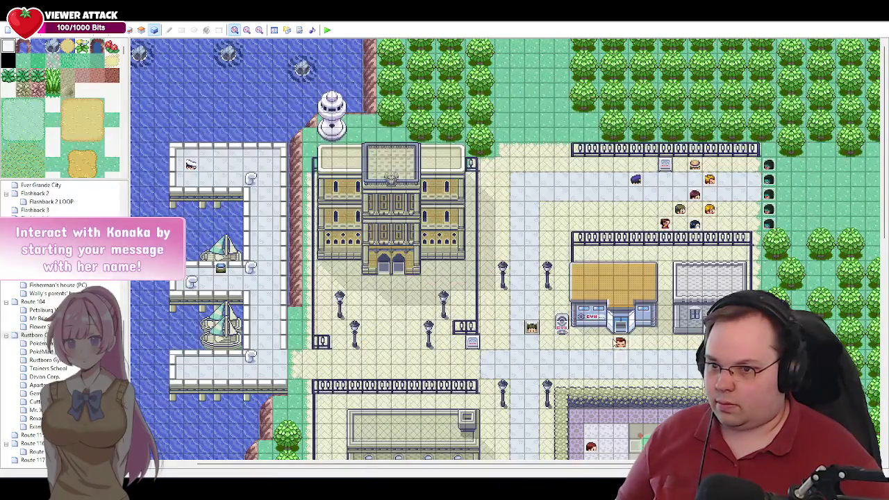
pyautogui.doubleClick(620, 342)
pyautogui.click(338, 137)
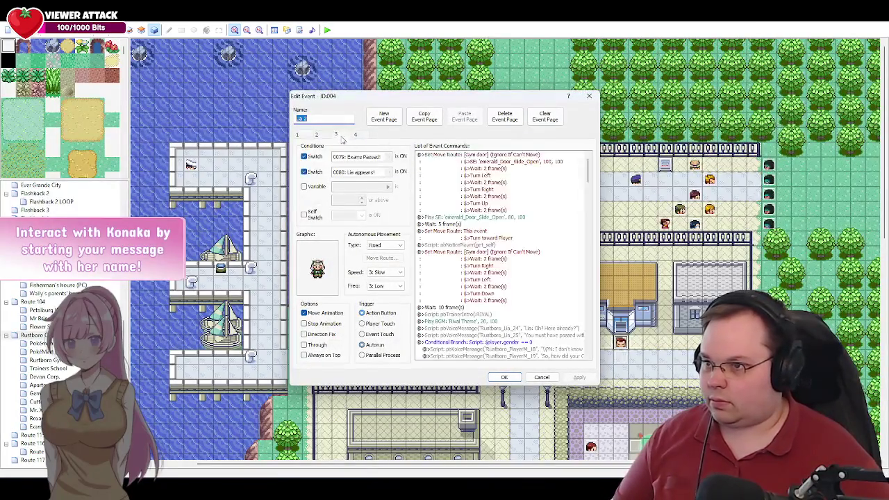
pyautogui.scroll(-5, 519, 300)
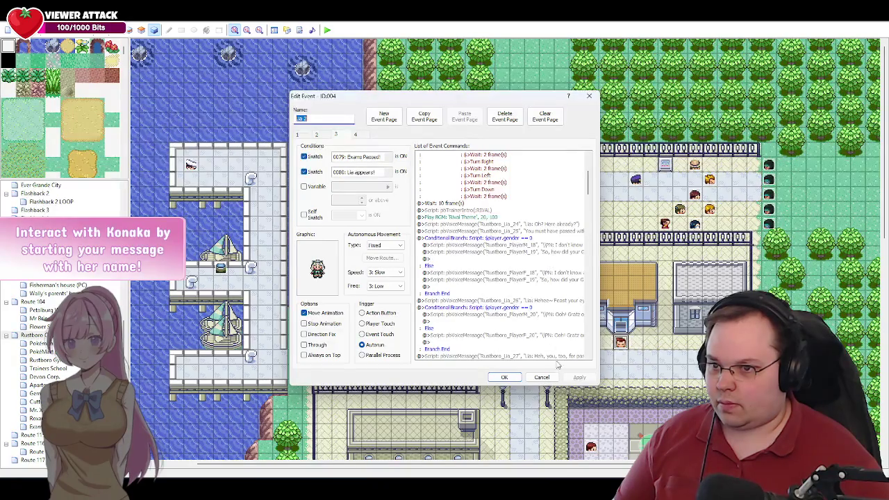
pyautogui.click(541, 377)
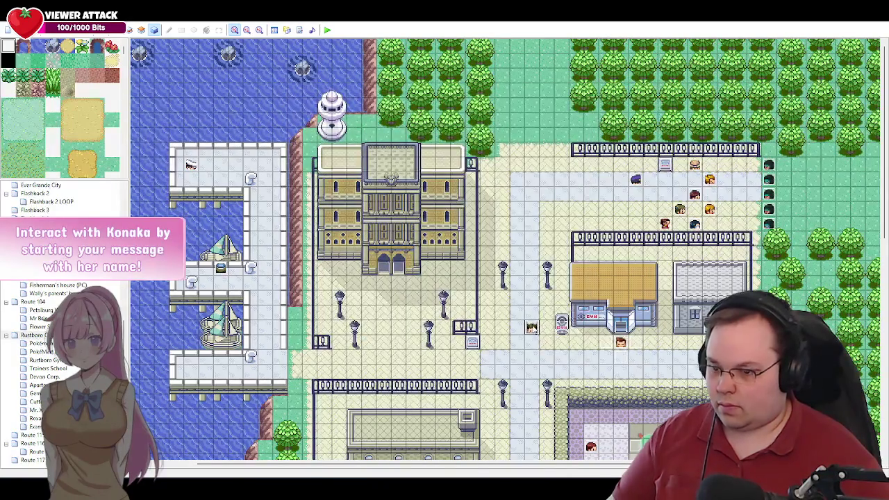
# Change the PlayerM_01 speaker tag to \PN: and select "What, you guys own the roads?" in the script.
pyautogui.doubleClick(531, 327)
pyautogui.scroll(-5, 545, 297)
pyautogui.scroll(-3, 545, 298)
pyautogui.doubleClick(526, 323)
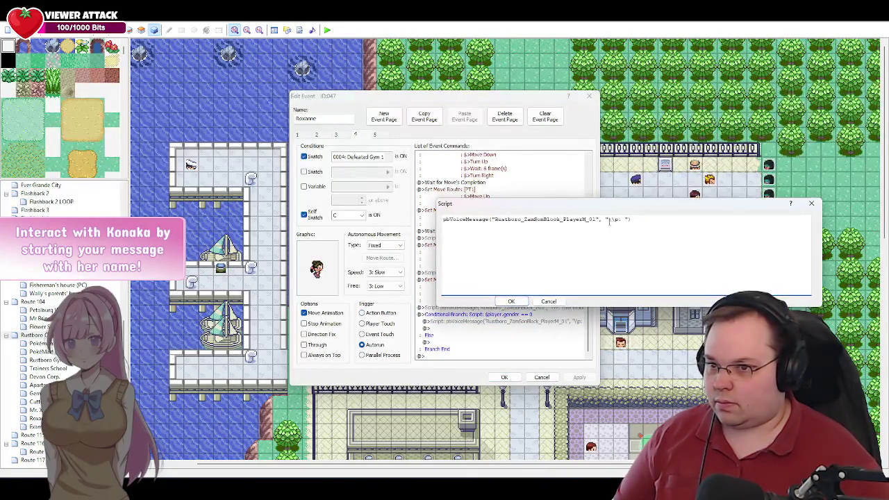
pyautogui.press('BackSpace')
pyautogui.write('PN')
pyautogui.press('Right')
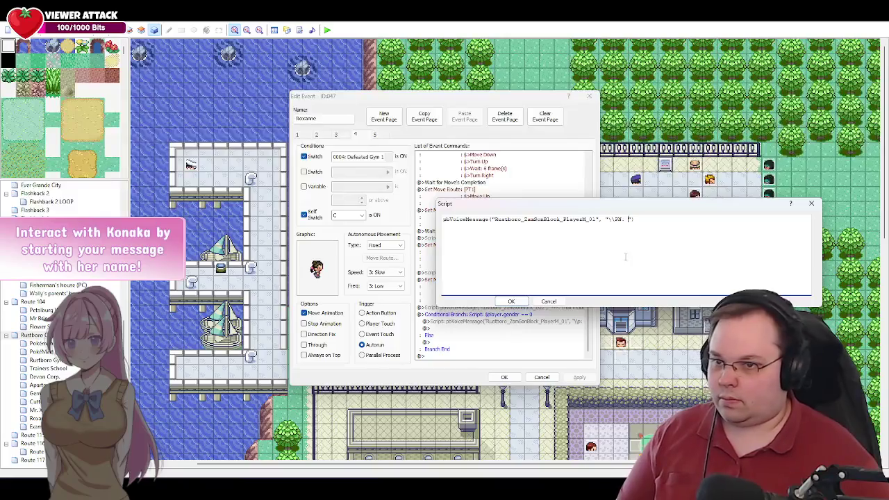
pyautogui.hotkey('alt', 'Tab')
pyautogui.moveTo(376, 222); pyautogui.dragTo(275, 222)
pyautogui.hotkey('ctrl', 'c')
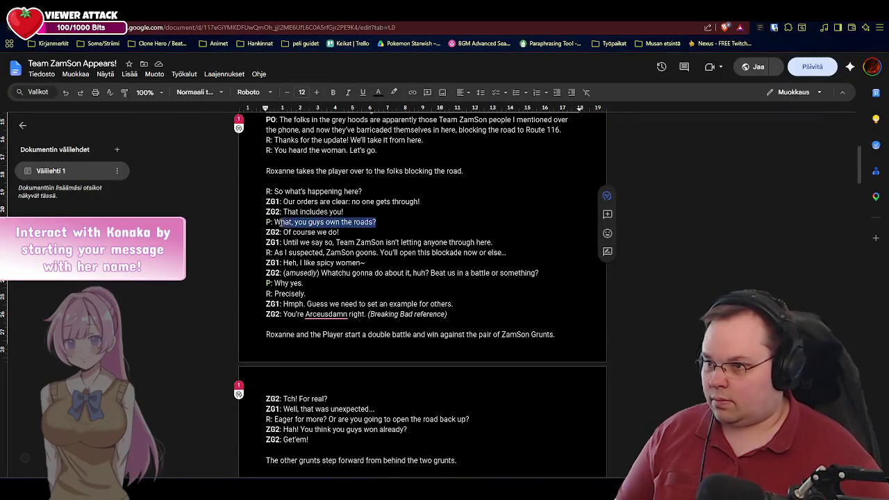
# Paste "What, you guys own the roads?" into the PlayerM_01 voice line's dialogue text.
pyautogui.hotkey('alt', 'Tab')
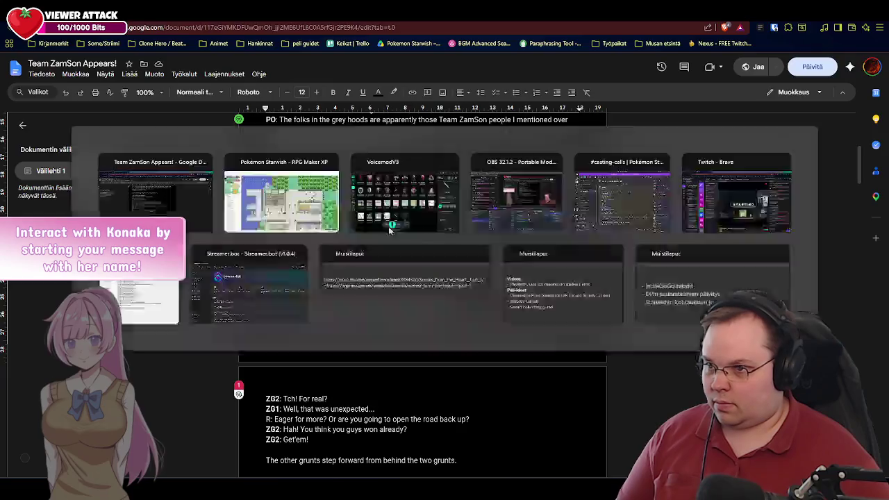
pyautogui.hotkey('ctrl', 'v')
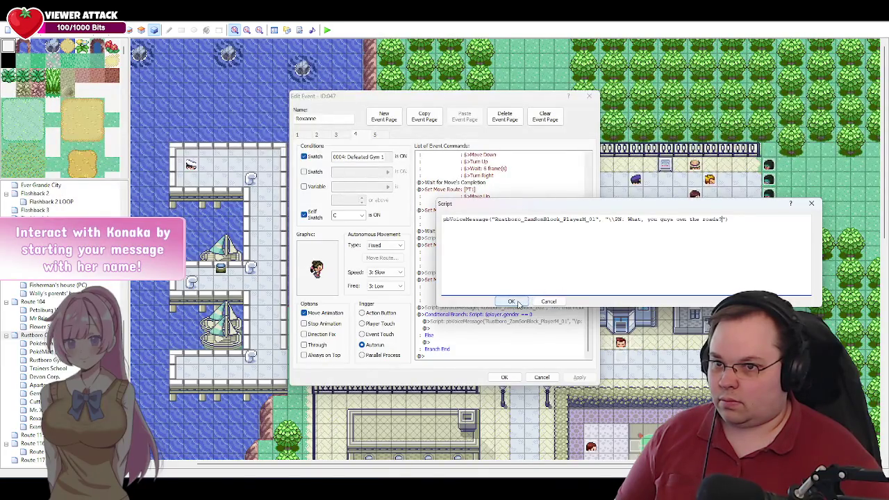
# Confirm the player voice line, delete ZamSon Grunt 1's move route, and apply the changes.
pyautogui.click(517, 303)
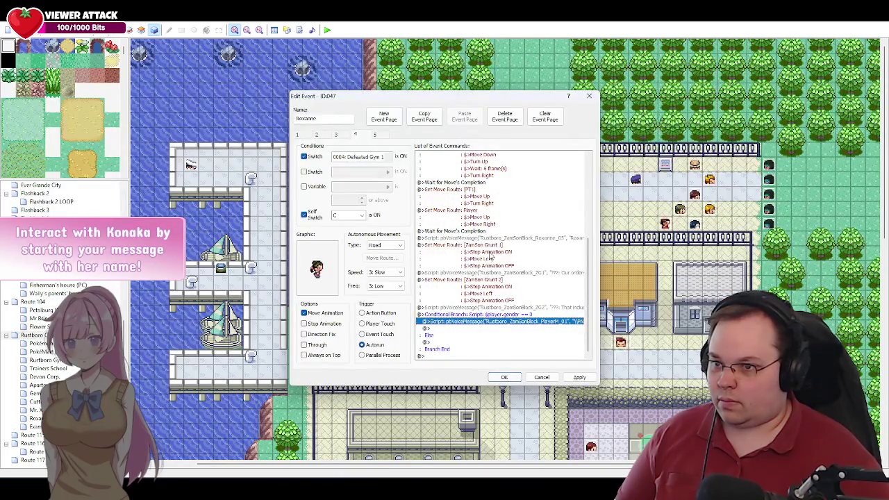
pyautogui.click(490, 246)
pyautogui.press('Delete')
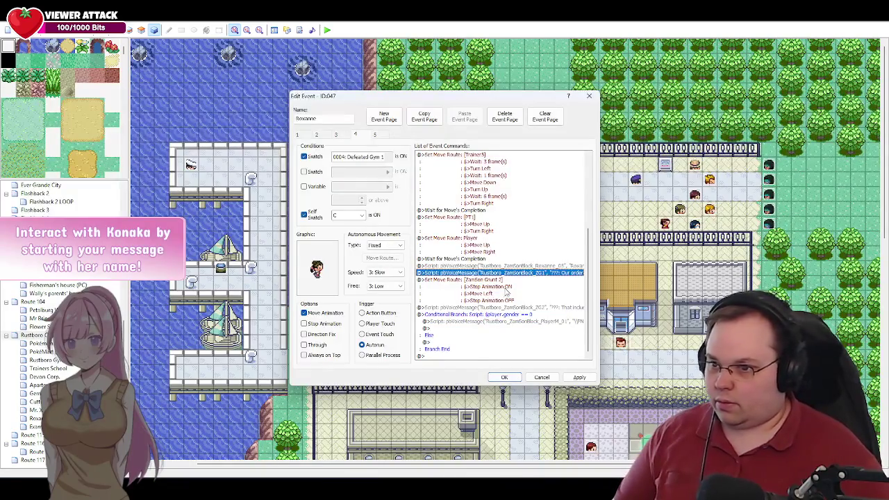
pyautogui.click(580, 377)
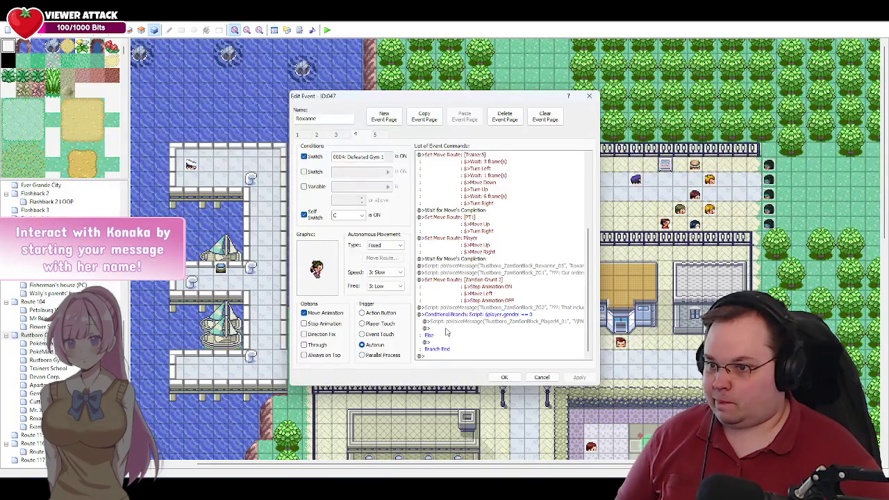
# Copy the PlayerM_01 line under Else as Rustboro_ZamSonBlock_PlayerF_01, then save and close the event.
pyautogui.click(457, 323)
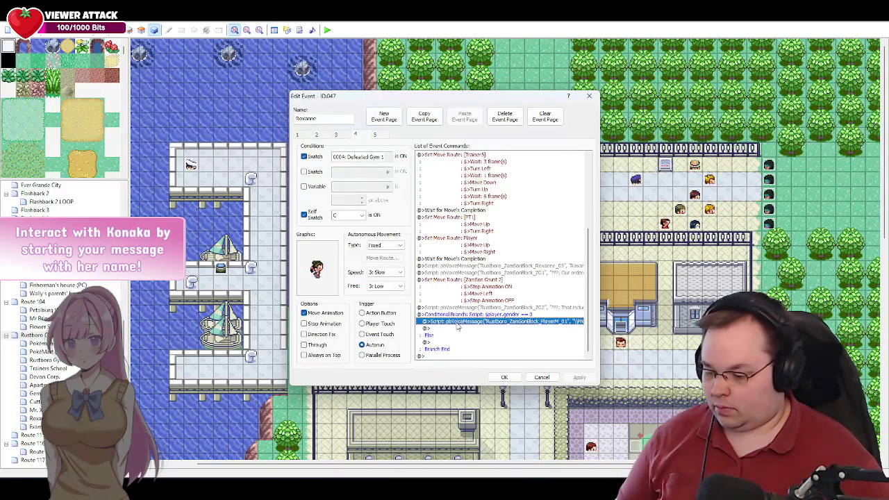
pyautogui.hotkey('ctrl', 'c')
pyautogui.click(439, 342)
pyautogui.hotkey('ctrl', 'v')
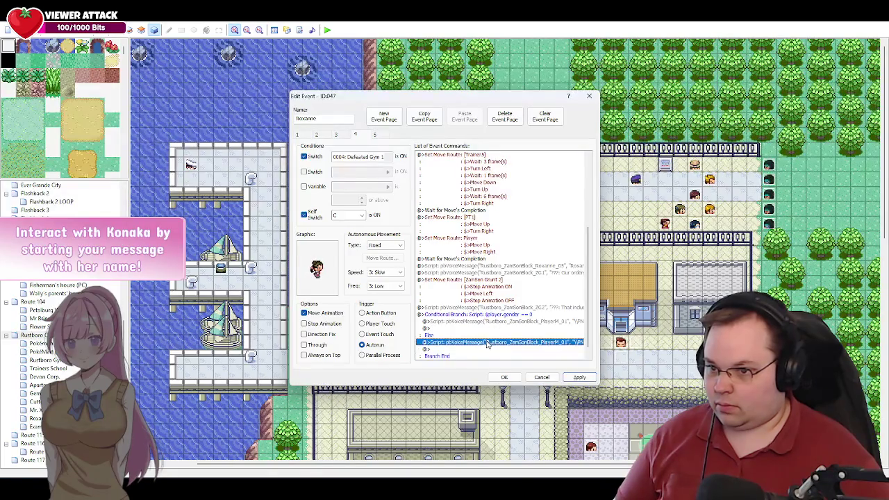
pyautogui.doubleClick(505, 343)
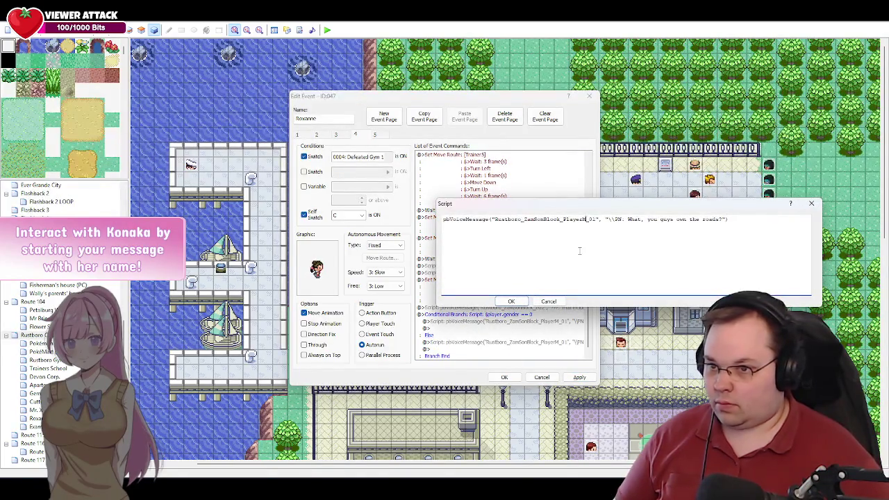
pyautogui.press('BackSpace')
pyautogui.write('F')
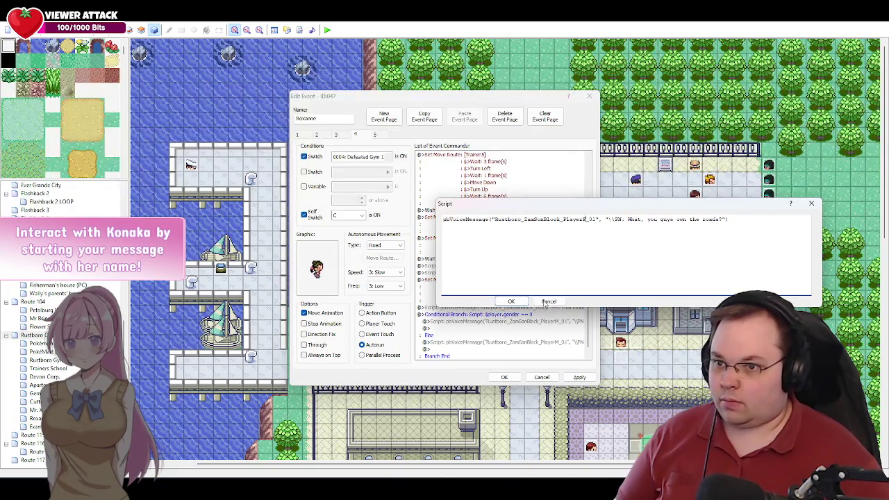
pyautogui.click(514, 302)
pyautogui.click(581, 378)
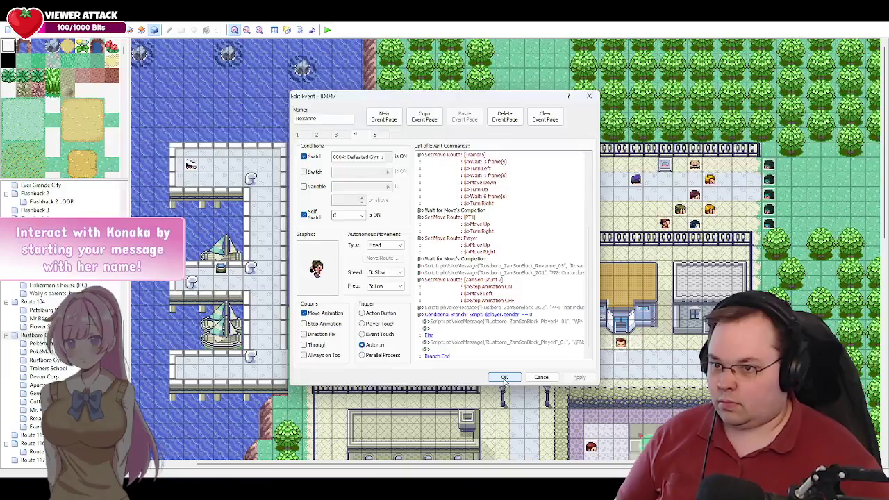
pyautogui.click(504, 377)
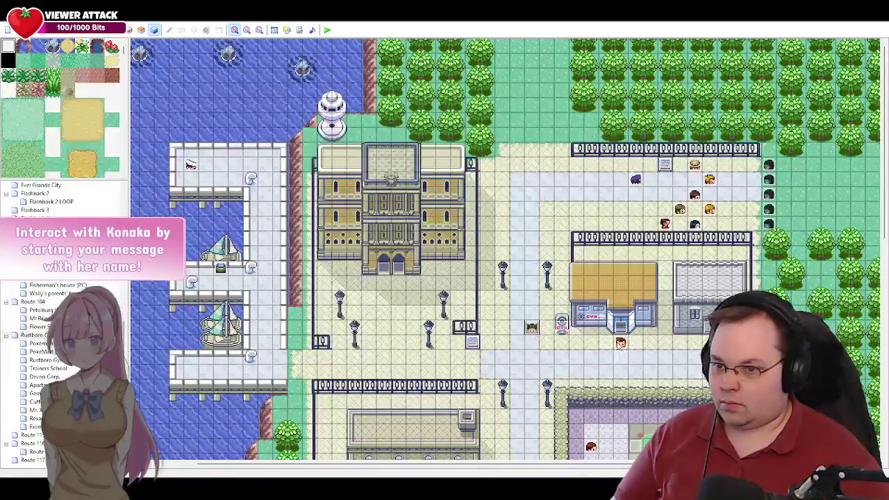
pyautogui.doubleClick(395, 170)
# Review event 004's third page and close it without changes.
pyautogui.click(337, 135)
pyautogui.scroll(-2, 530, 316)
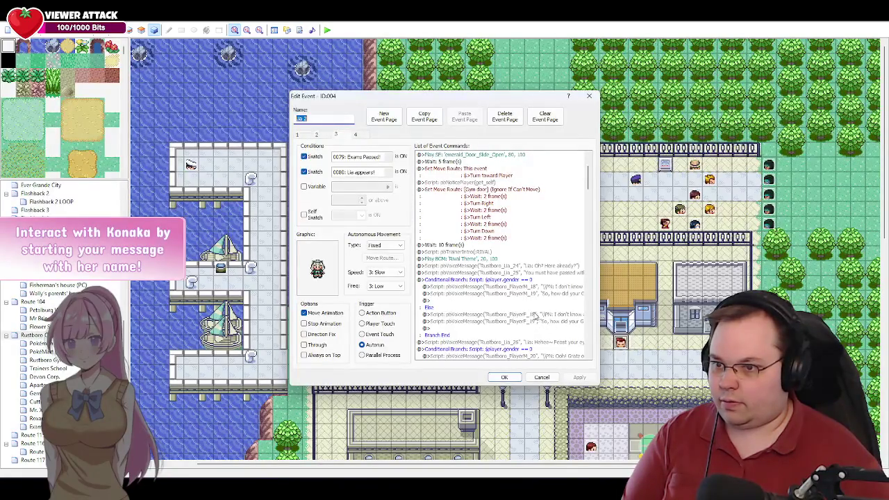
pyautogui.click(542, 377)
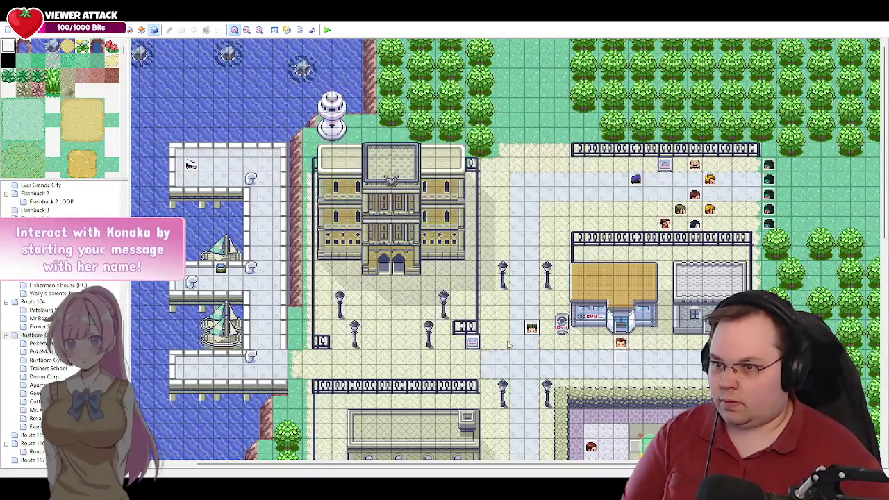
# Reopen Roxanne's event, select its final empty command row, and return to the Google Docs script.
pyautogui.doubleClick(532, 329)
pyautogui.scroll(-10, 548, 289)
pyautogui.scroll(-4, 547, 289)
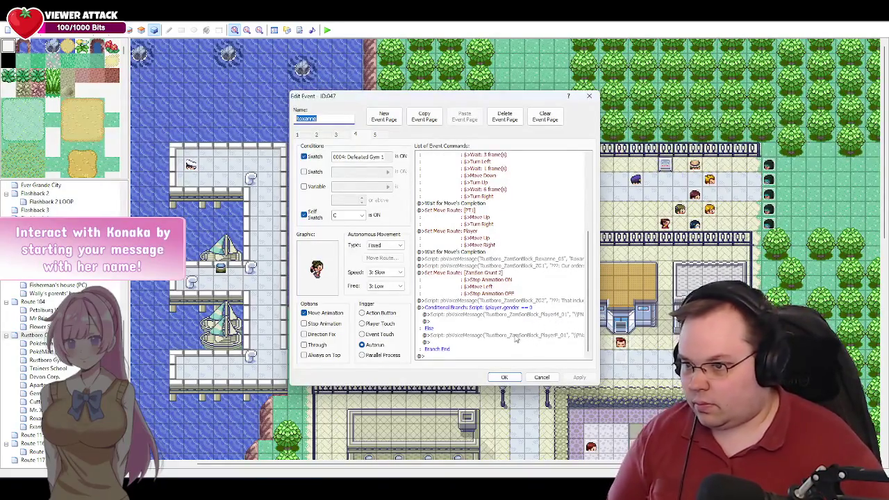
pyautogui.click(445, 356)
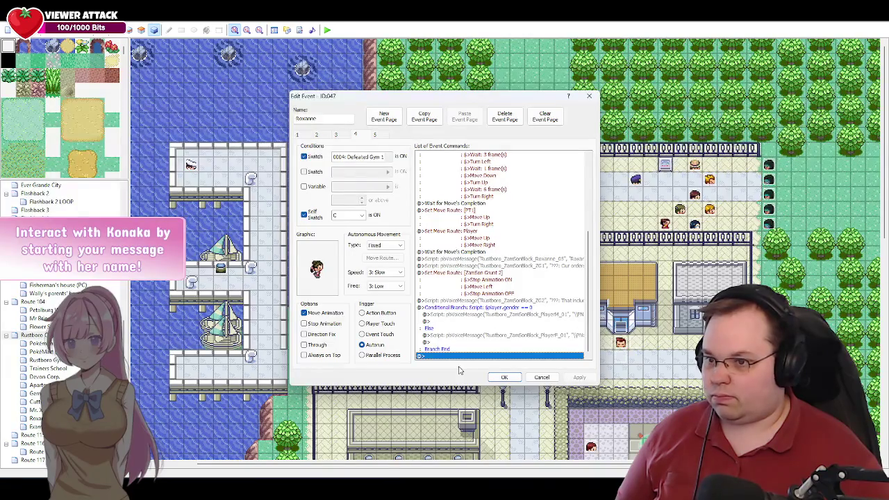
pyautogui.hotkey('alt', 'Tab')
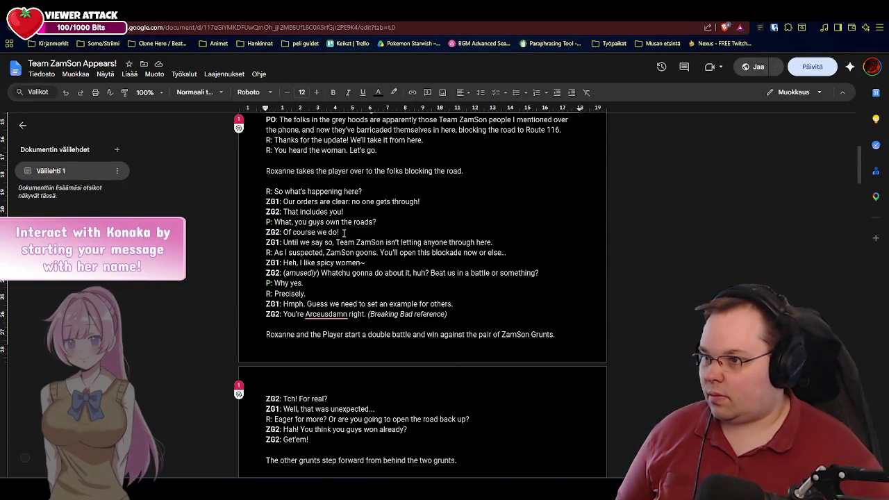
# Select Grunt 2's 'Of course we do!' in the script and return to Roxanne's event.
pyautogui.click(345, 235)
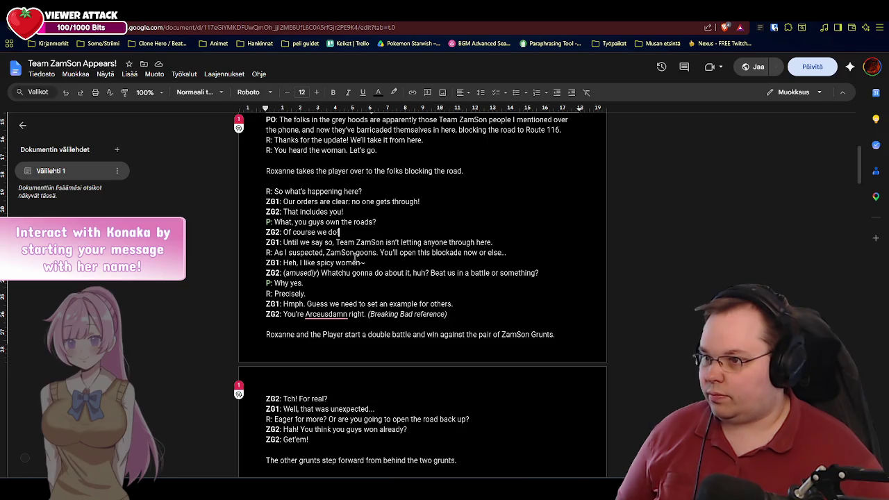
pyautogui.moveTo(345, 233); pyautogui.dragTo(284, 233)
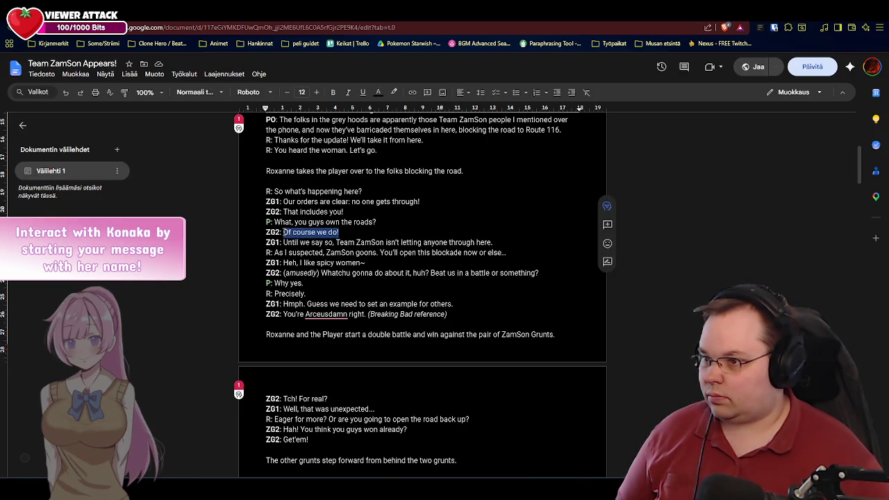
pyautogui.hotkey('alt', 'Tab')
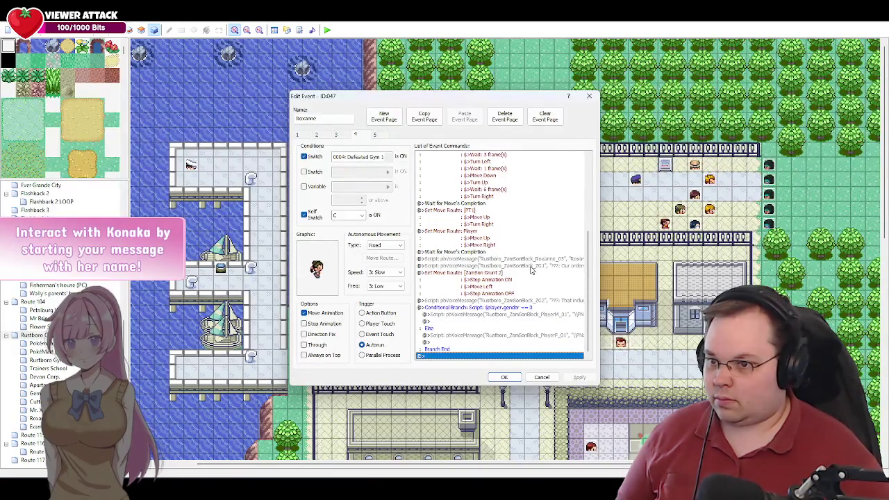
# Renumber the existing Grunt 1 and Grunt 2 voice files to ZG1_01 and ZG2_01.
pyautogui.doubleClick(530, 266)
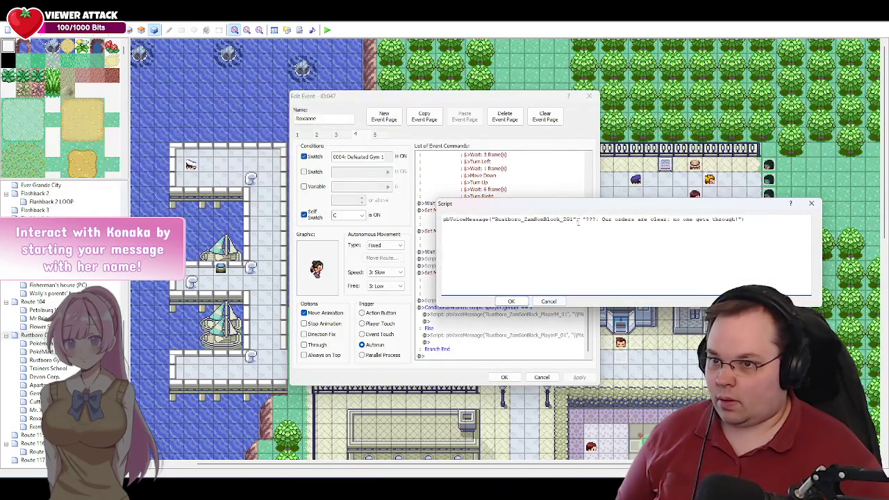
pyautogui.write('_01')
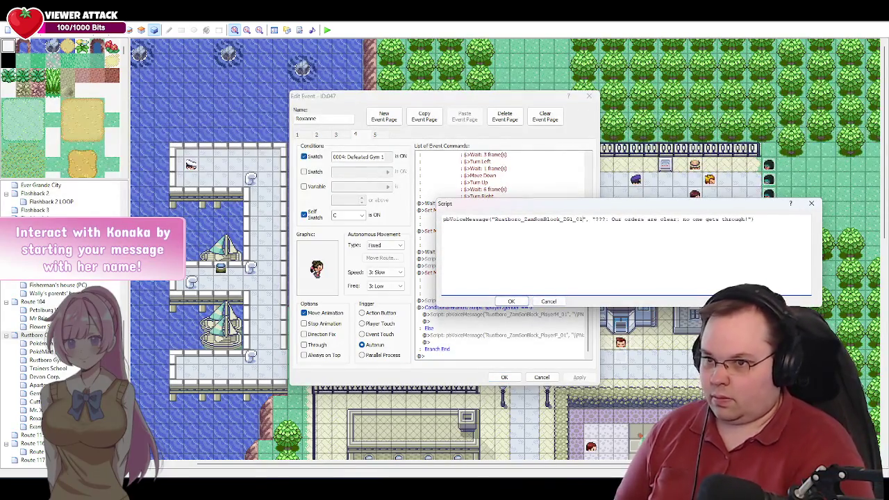
pyautogui.click(520, 303)
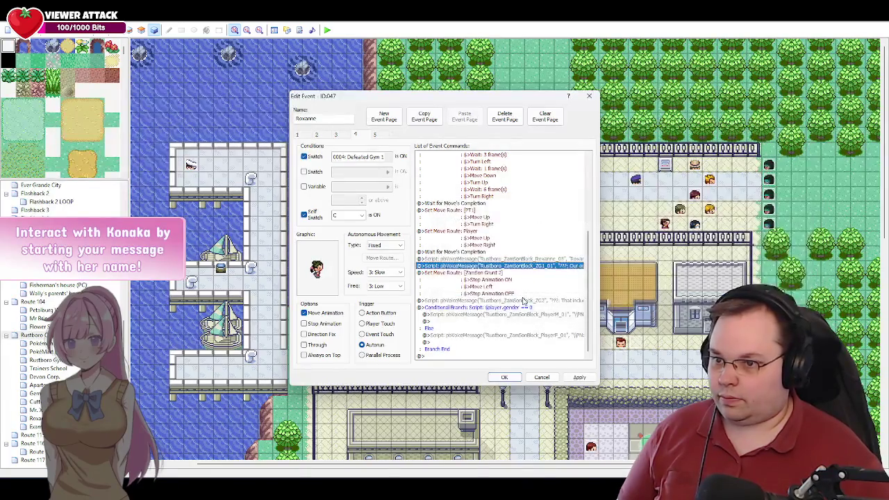
pyautogui.doubleClick(521, 301)
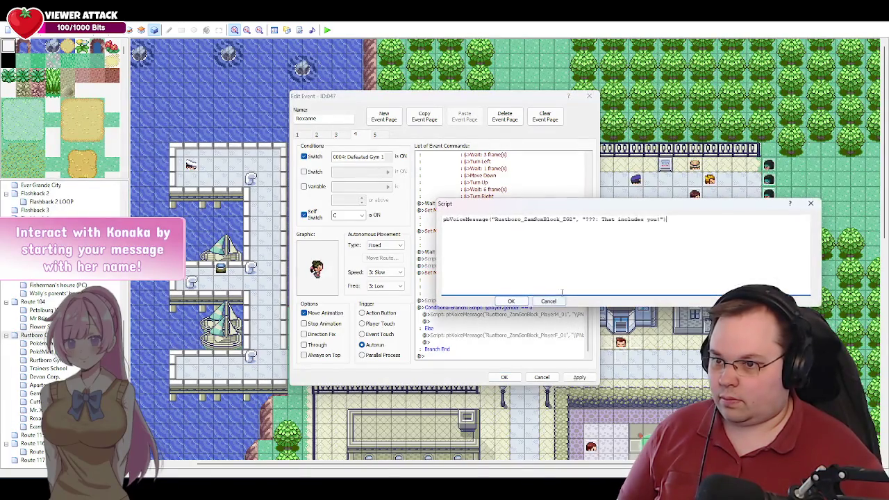
pyautogui.click(574, 220)
pyautogui.write('_01')
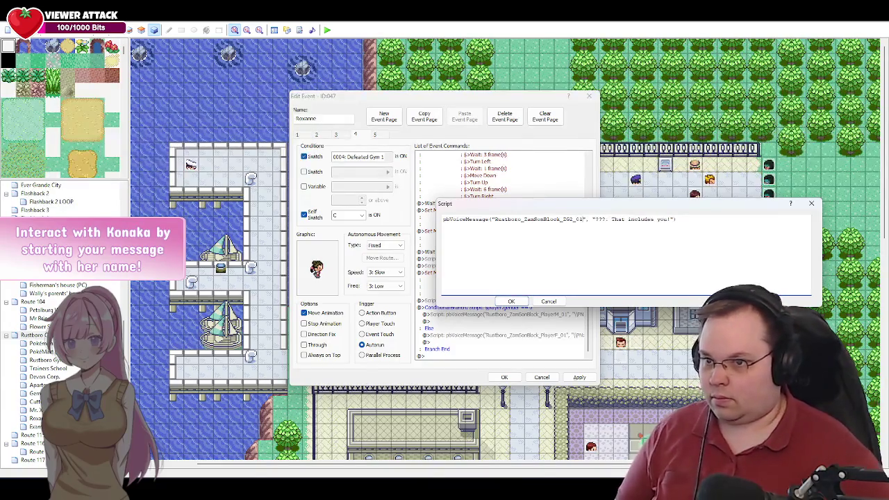
pyautogui.click(512, 301)
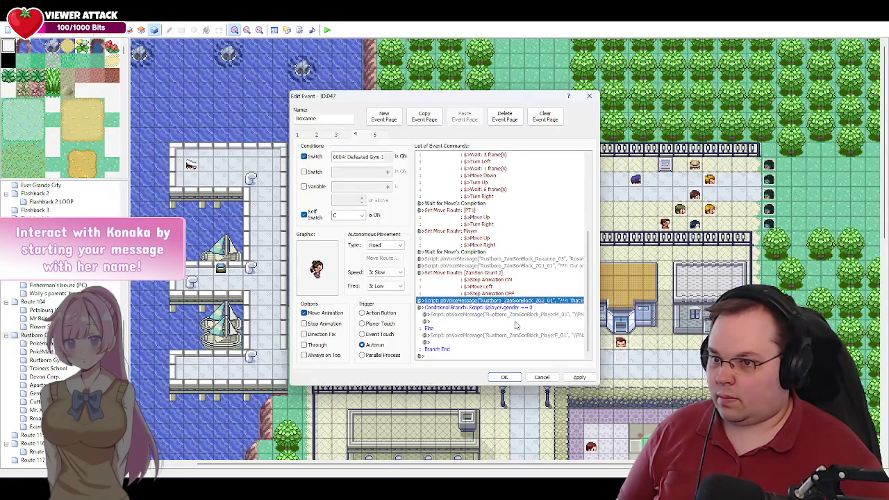
# Duplicate ZG2_01 below the gender branch, renumber it ZG2_02, and select its old text.
pyautogui.hotkey('ctrl', 'c')
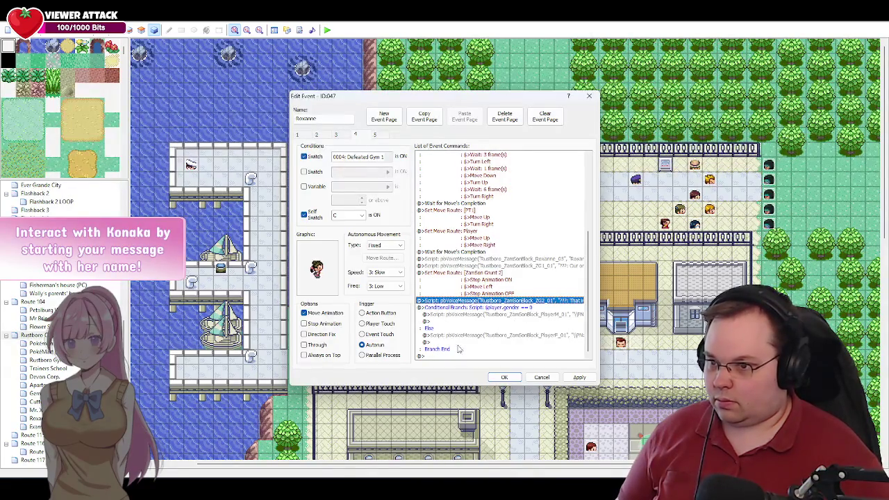
pyautogui.click(448, 356)
pyautogui.hotkey('ctrl', 'v')
pyautogui.doubleClick(478, 350)
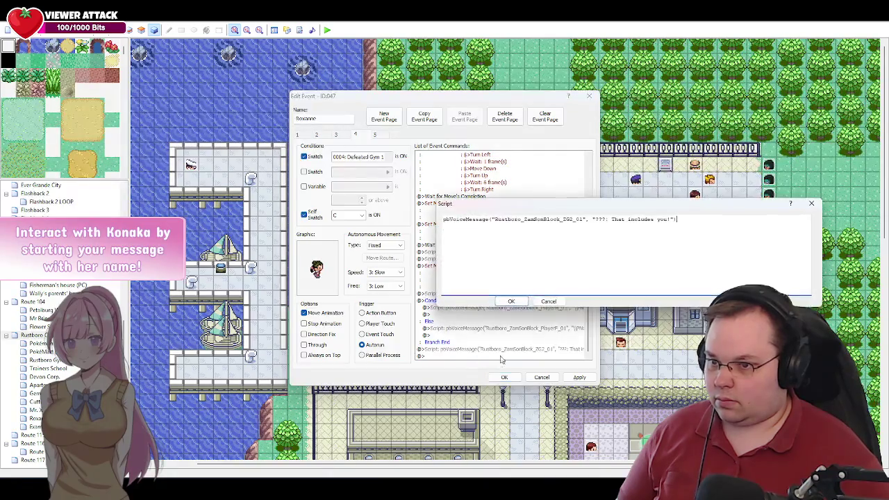
pyautogui.write('2')
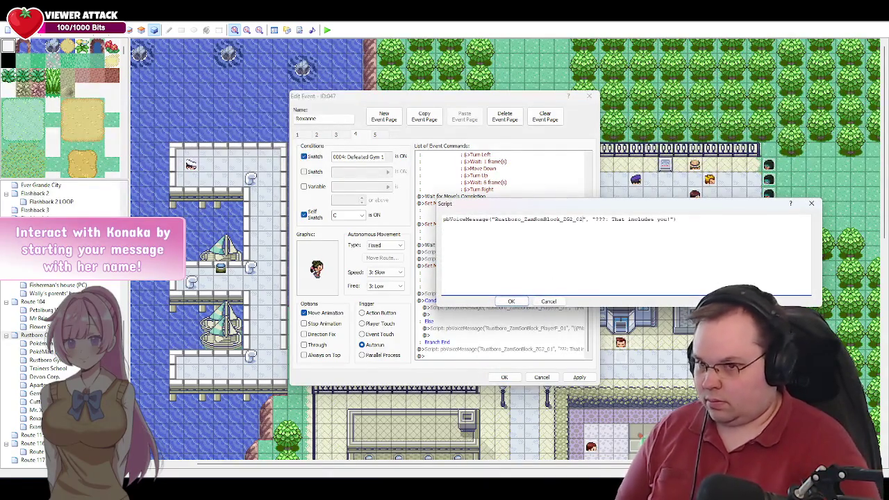
pyautogui.moveTo(671, 219); pyautogui.dragTo(617, 221)
pyautogui.hotkey('alt', 'Tab')
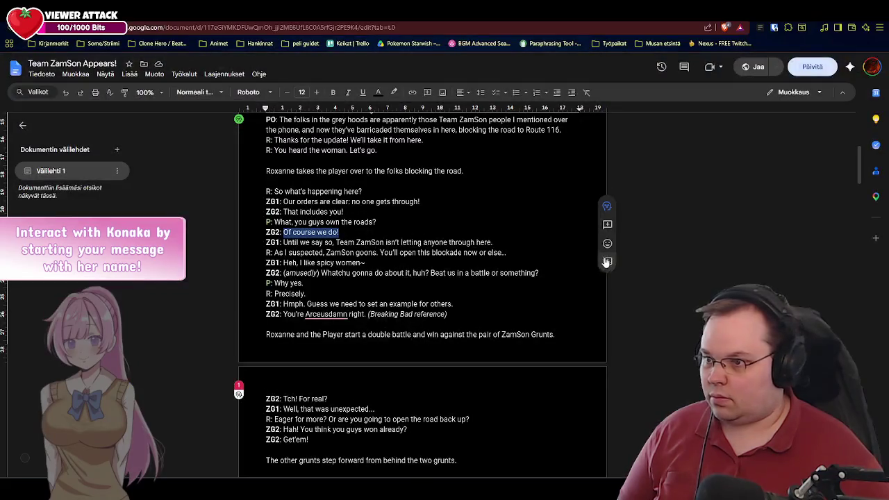
# Paste 'Of course we do!' as the ZG2_02 message text and confirm it.
pyautogui.hotkey('ctrl', 'c')
pyautogui.hotkey('alt', 'Tab')
pyautogui.hotkey('ctrl', 'v')
pyautogui.click(528, 299)
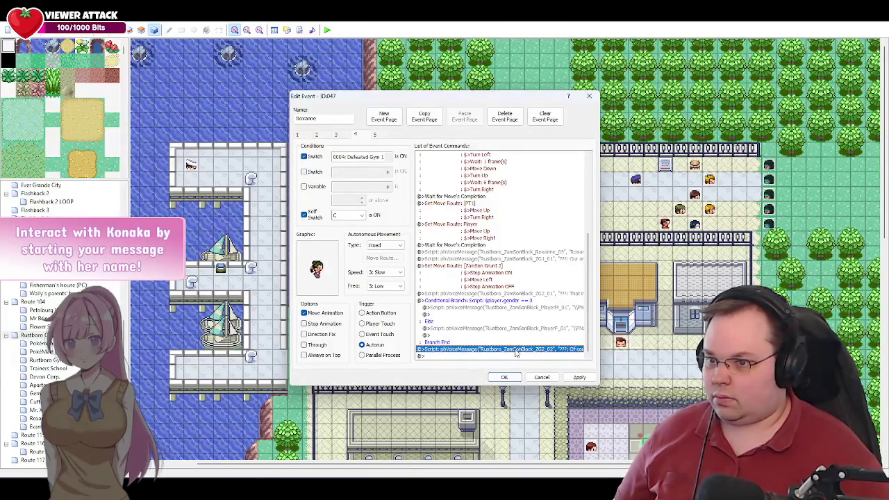
pyautogui.doubleClick(516, 350)
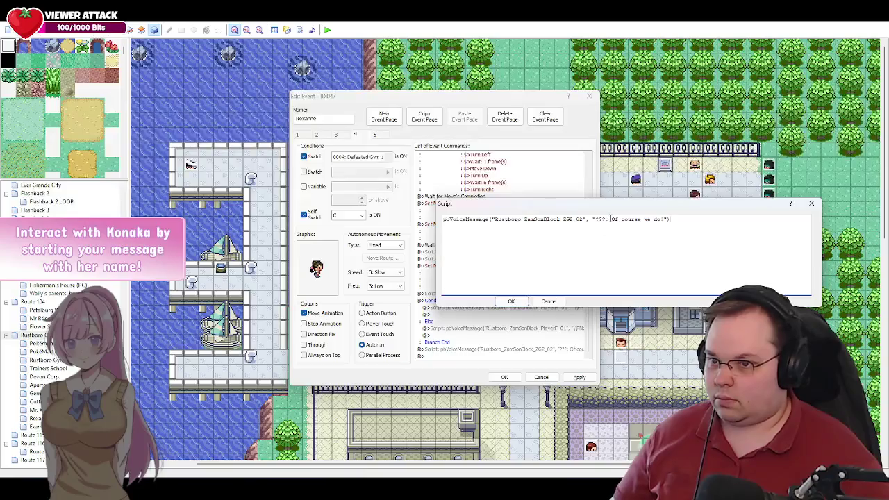
pyautogui.click(552, 302)
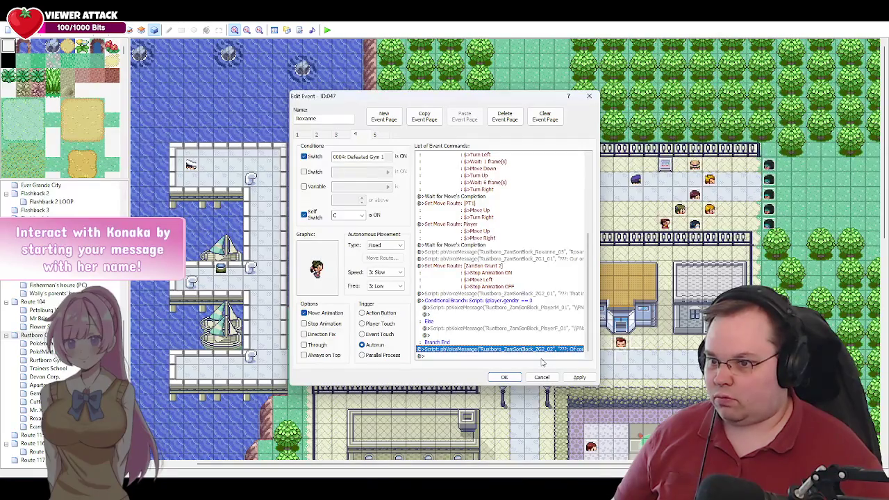
# Change the ZG2_01 speaker from ??? to Grunt 2.
pyautogui.doubleClick(552, 294)
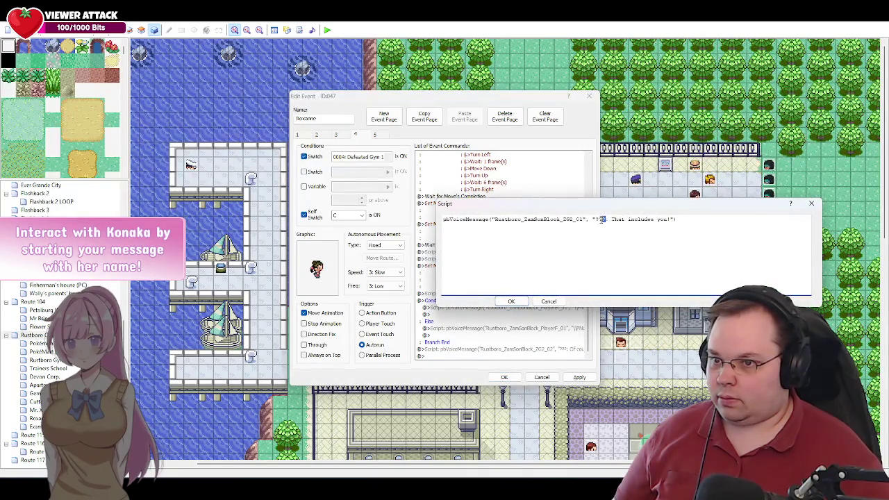
pyautogui.write('Grunt')
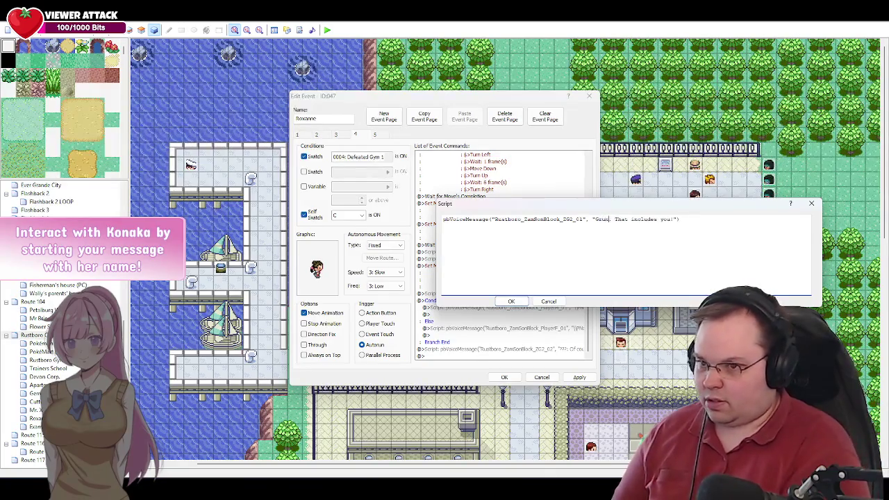
pyautogui.write('1:')
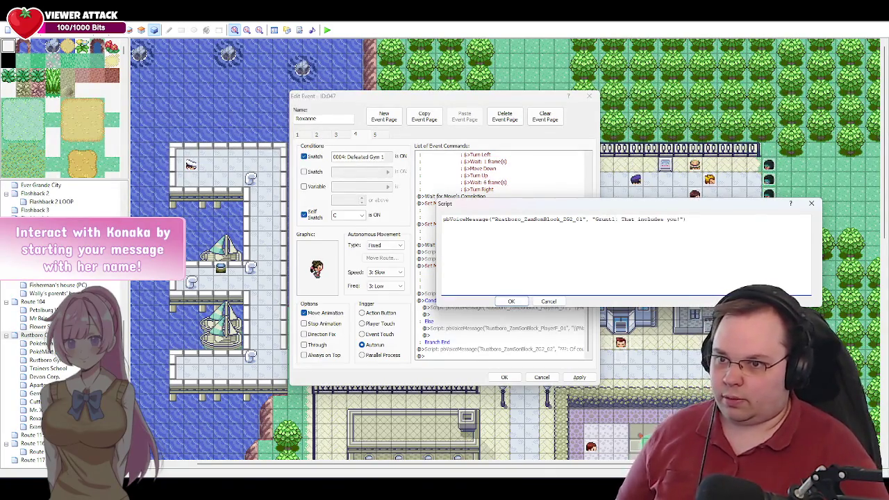
pyautogui.press('BackSpace')
pyautogui.write('1')
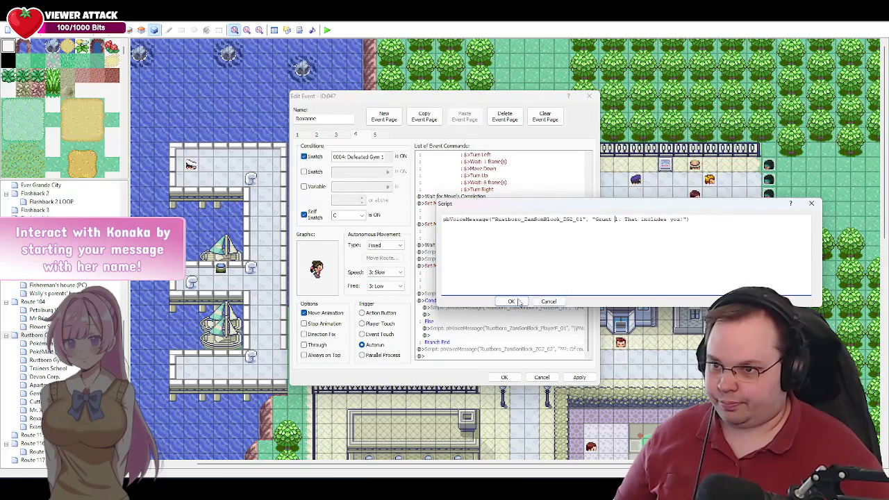
pyautogui.click(513, 302)
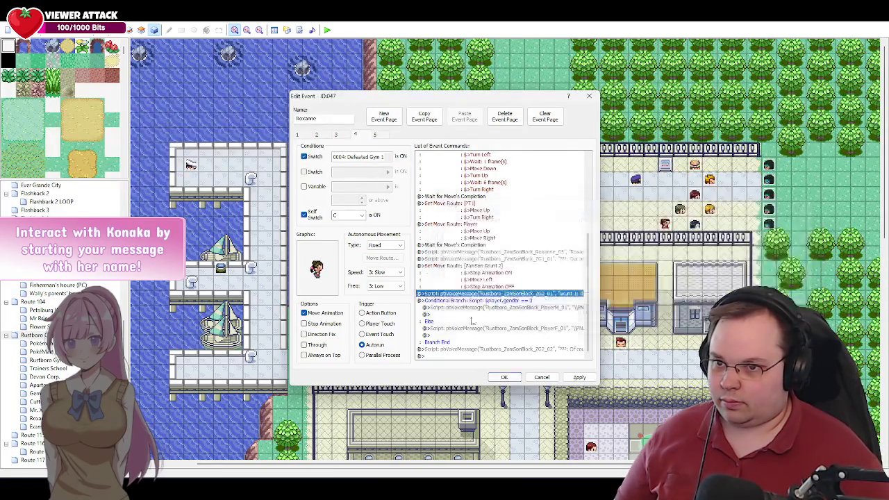
pyautogui.click(546, 307)
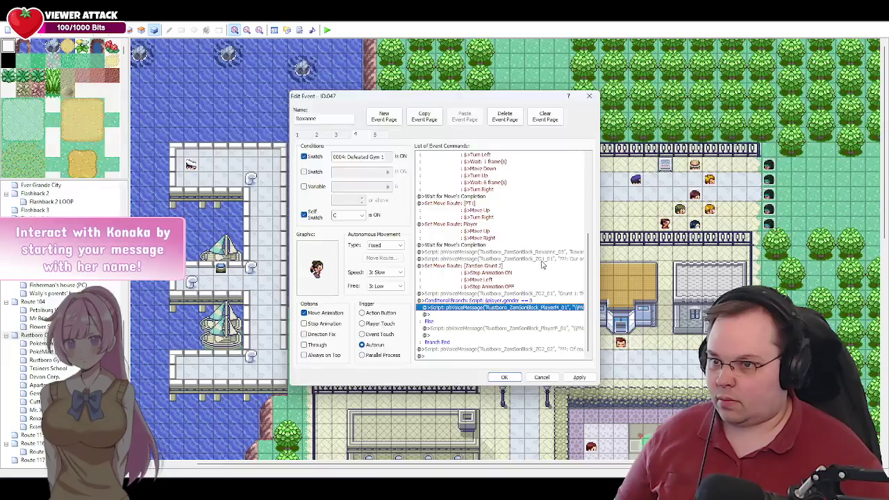
pyautogui.doubleClick(533, 293)
pyautogui.click(615, 219)
pyautogui.press('BackSpace')
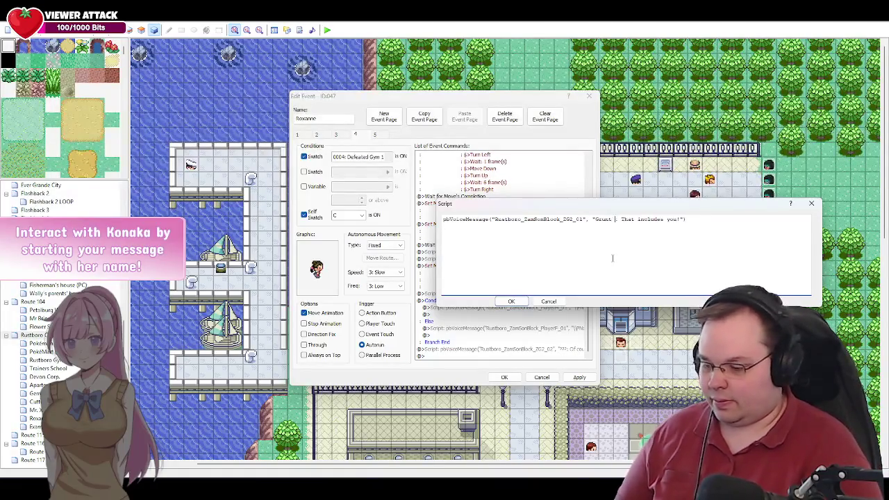
pyautogui.write('2')
pyautogui.click(511, 302)
# Name ZG1_01's speaker Grunt 1 and ZG2_02's speaker Grunt 2, then apply the changes.
pyautogui.click(532, 259)
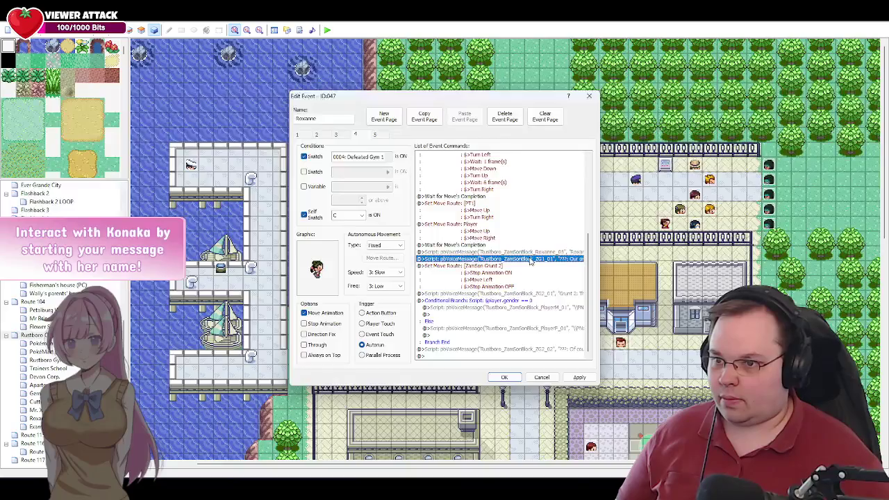
pyautogui.doubleClick(531, 259)
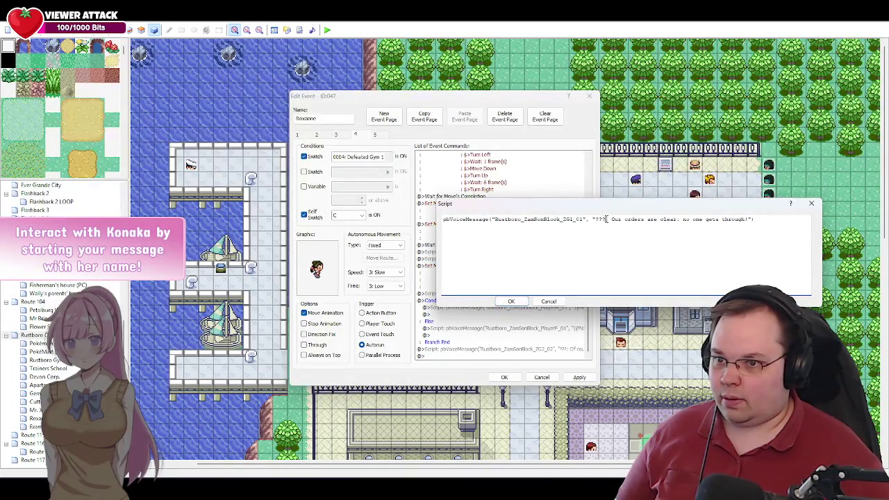
pyautogui.doubleClick(603, 219)
pyautogui.write('Grunt 1')
pyautogui.click(513, 302)
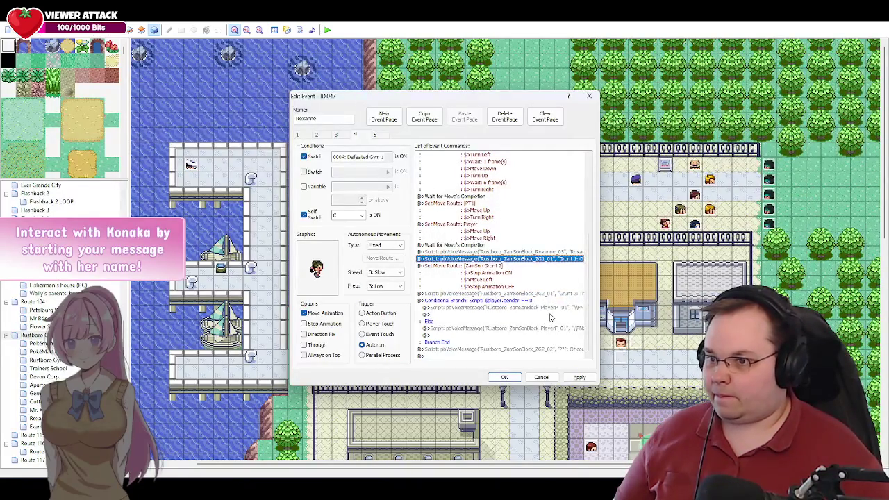
pyautogui.doubleClick(528, 349)
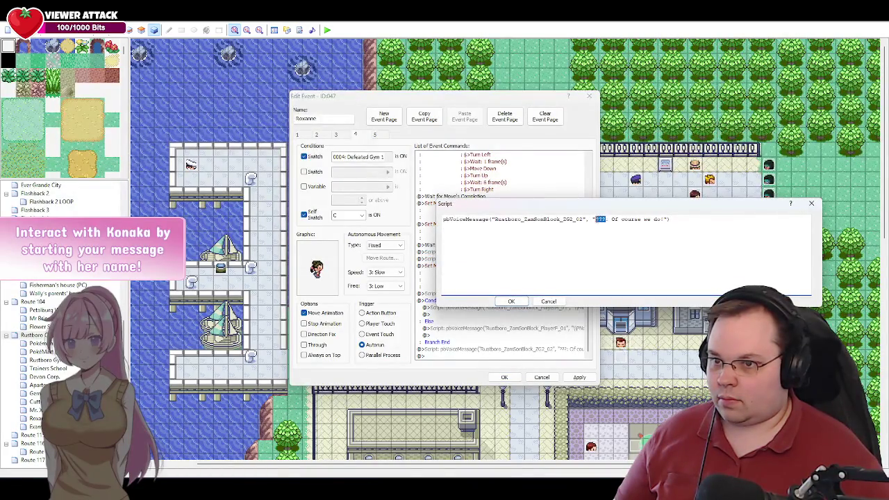
pyautogui.write('Grunt 2')
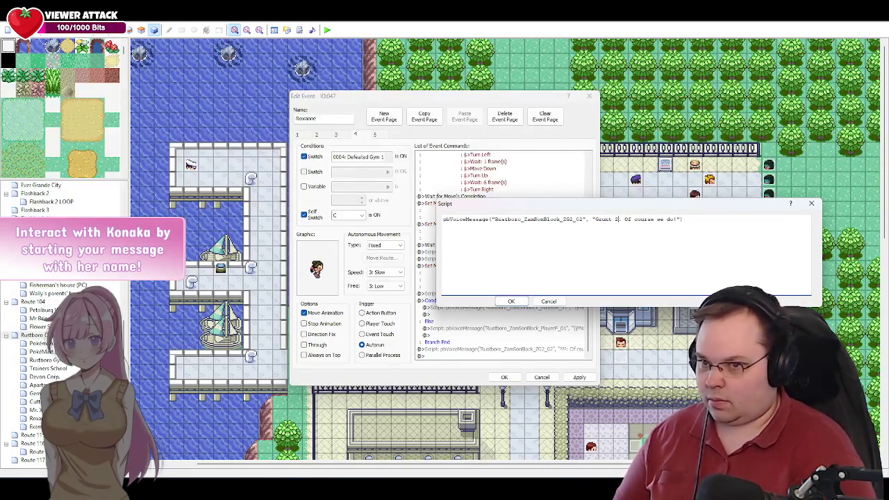
pyautogui.click(511, 301)
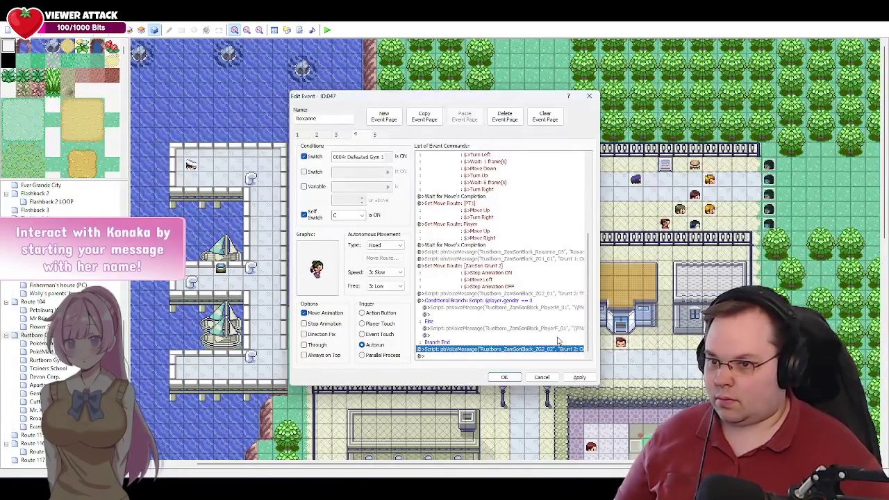
pyautogui.click(580, 377)
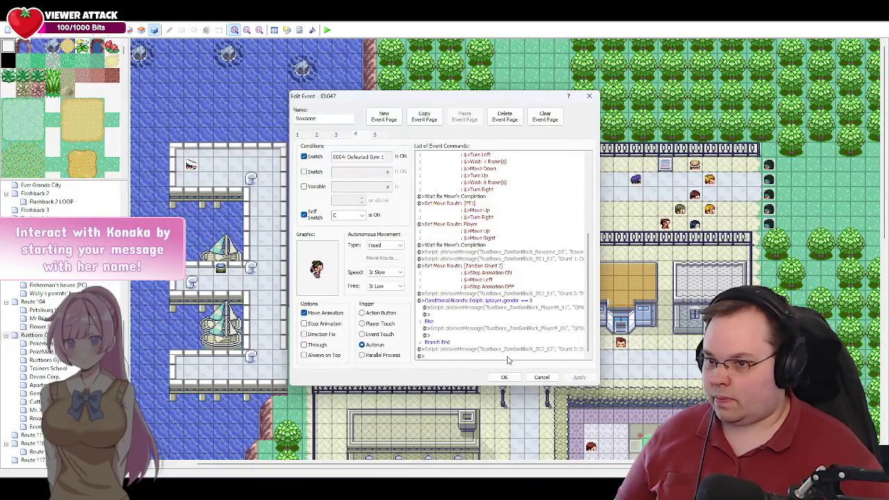
# Select Grunt 1's next script line 'Until we say so…' in Google Docs.
pyautogui.hotkey('alt', 'Tab')
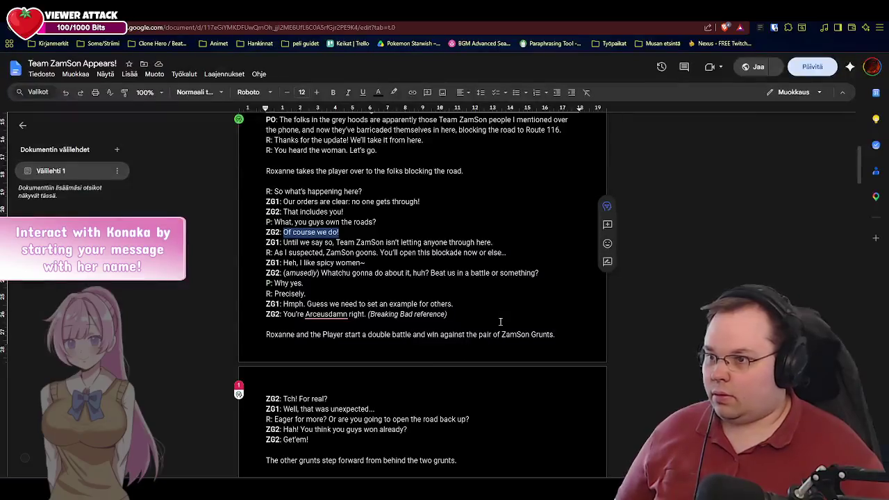
pyautogui.moveTo(493, 242); pyautogui.dragTo(284, 243)
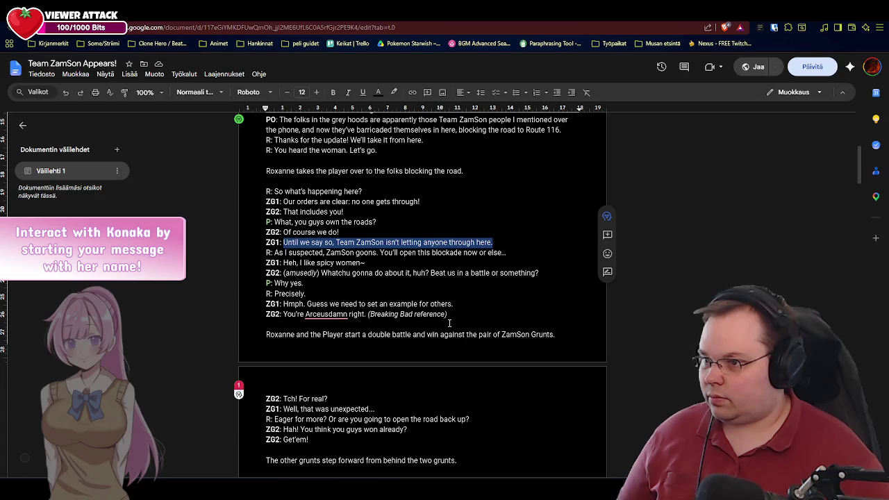
pyautogui.hotkey('alt', 'Tab')
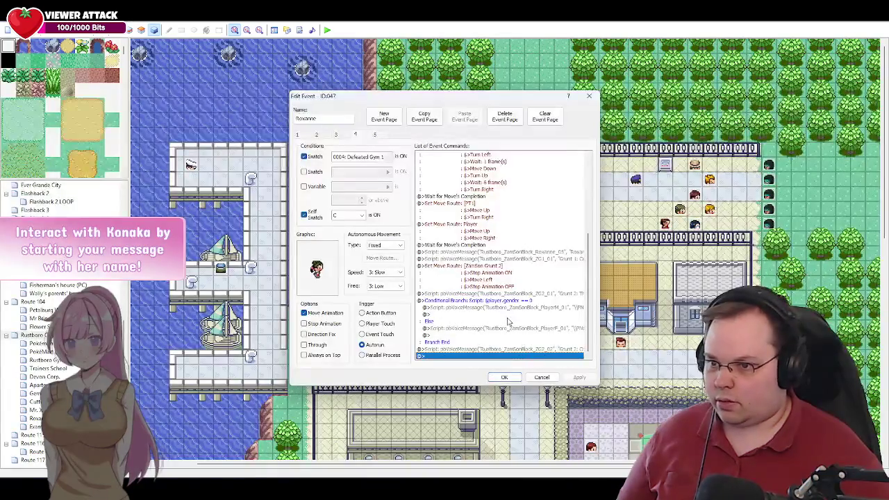
# Duplicate the ZG1_01 voice message at the end of the list and renumber it ZG1_02.
pyautogui.click(523, 259)
pyautogui.hotkey('ctrl', 'c')
pyautogui.click(457, 356)
pyautogui.hotkey('ctrl', 'v')
pyautogui.doubleClick(458, 348)
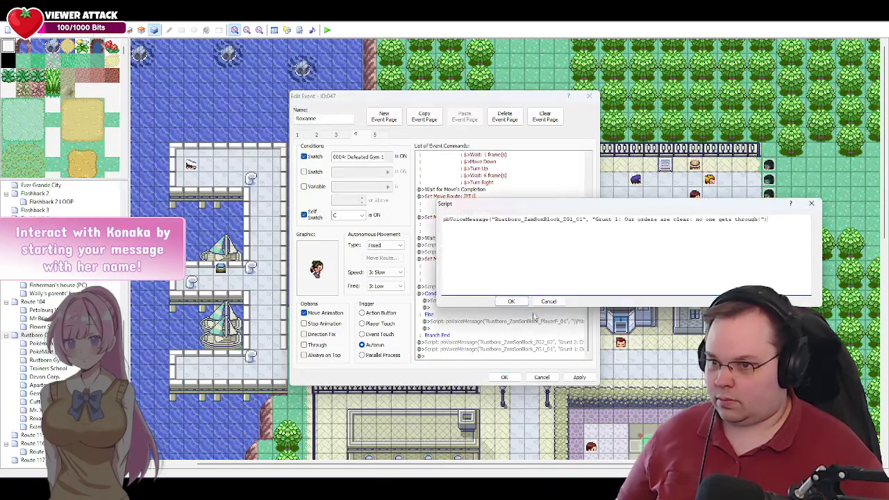
pyautogui.click(584, 219)
pyautogui.press('BackSpace')
pyautogui.write('2')
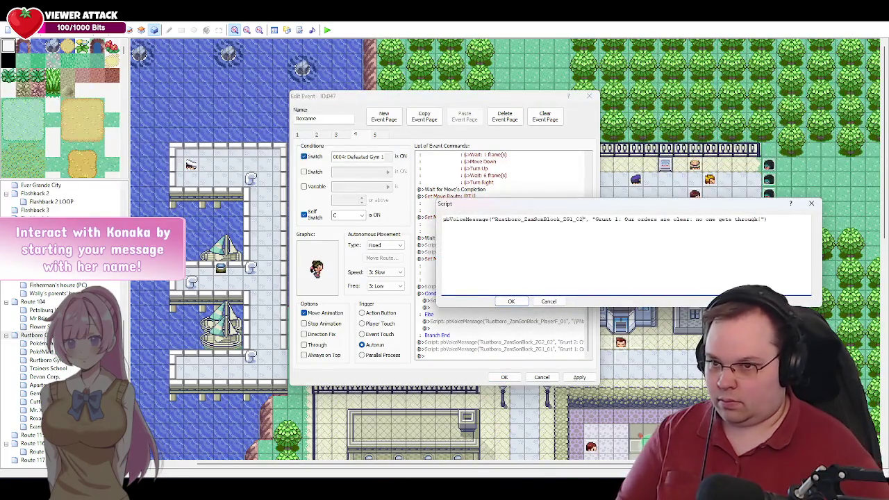
pyautogui.click(594, 219)
pyautogui.press('Return')
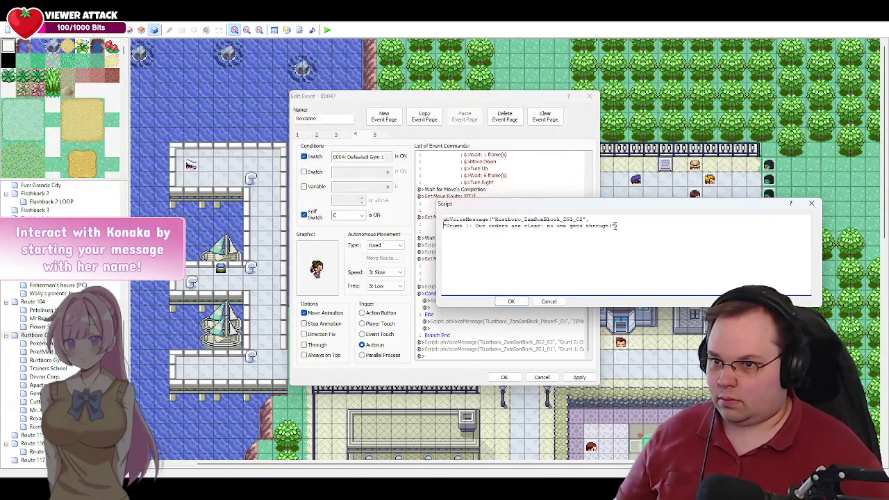
pyautogui.moveTo(613, 226); pyautogui.dragTo(475, 226)
# Give ZG1_02 Grunt 1's 'Until we say so…' line and apply the event changes.
pyautogui.hotkey('alt', 'Tab')
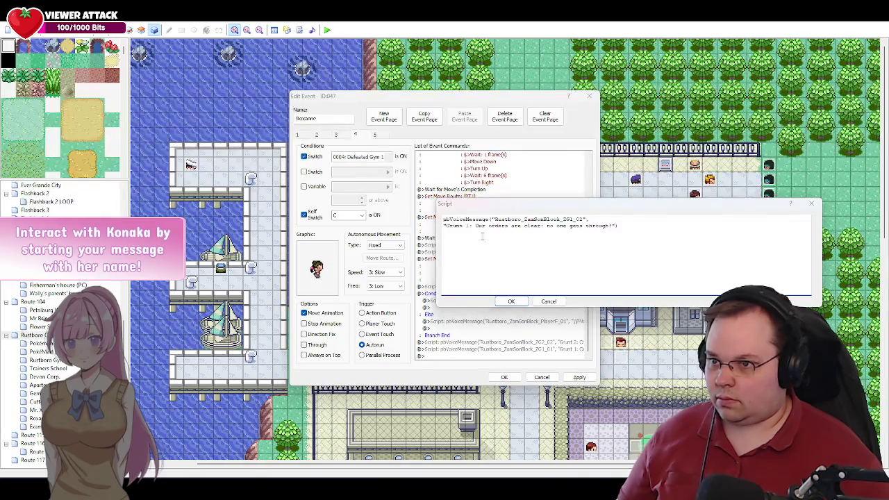
pyautogui.hotkey('ctrl', 'c')
pyautogui.hotkey('alt', 'Tab')
pyautogui.hotkey('ctrl', 'v')
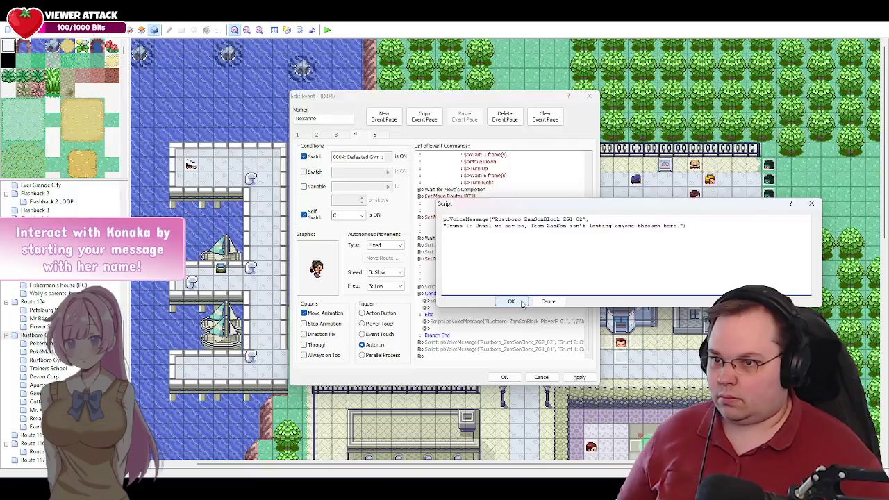
pyautogui.click(522, 304)
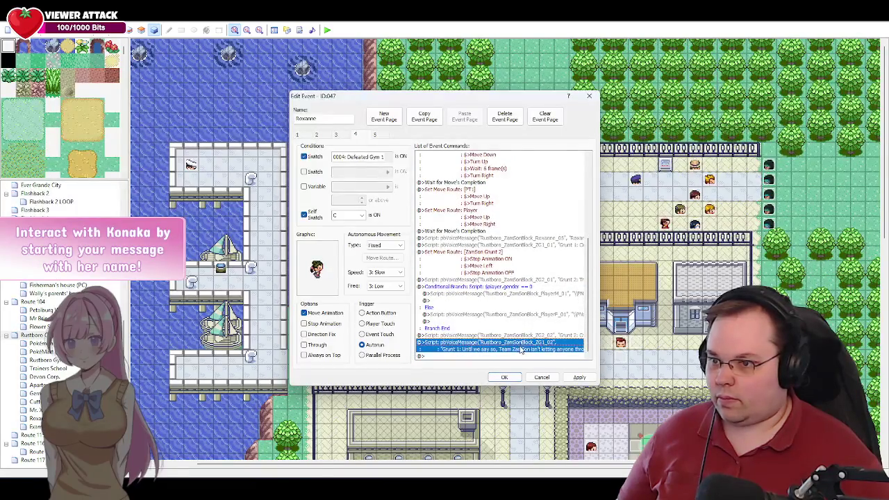
pyautogui.click(478, 356)
pyautogui.click(561, 375)
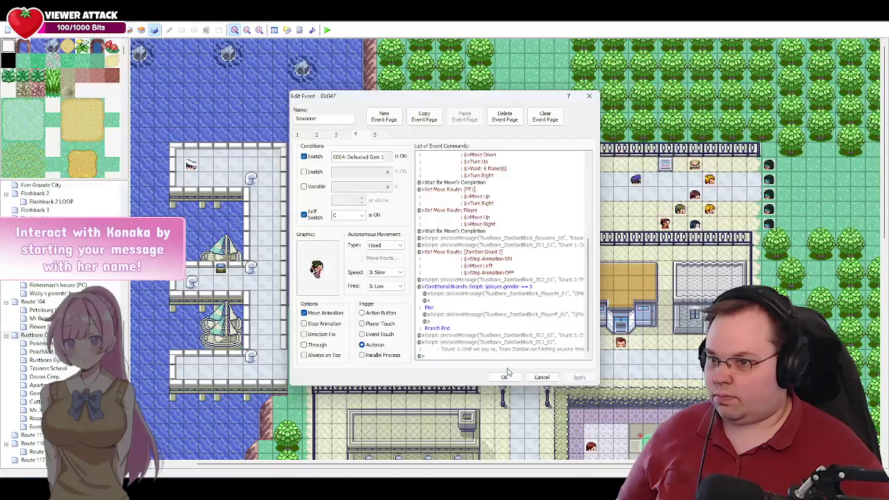
pyautogui.click(460, 356)
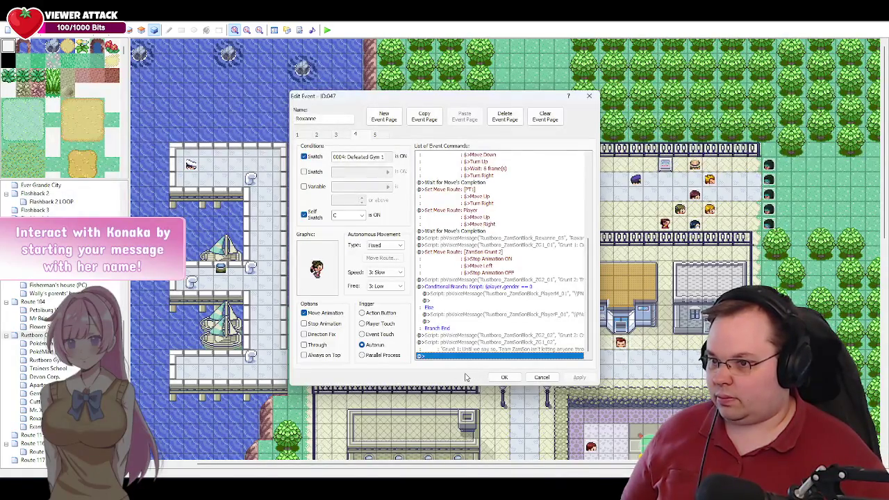
pyautogui.hotkey('alt', 'Tab')
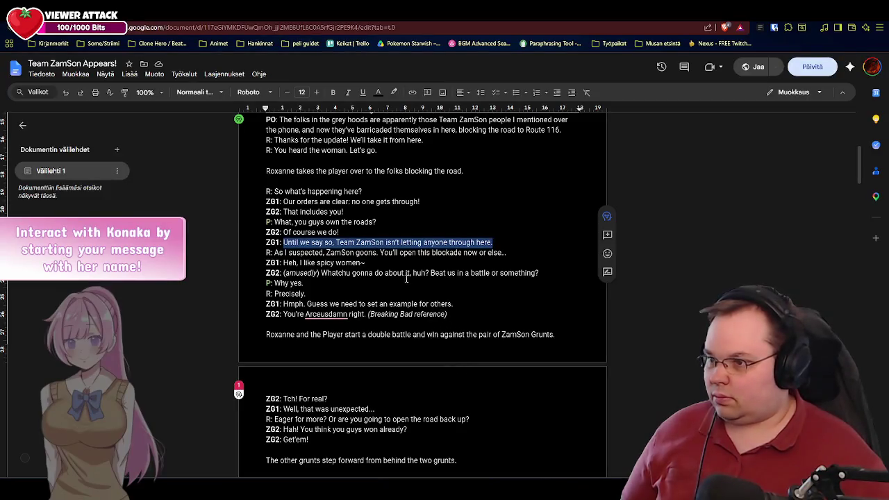
# Select Roxanne's 'As I suspected…' line in the script and return to RPG Maker XP.
pyautogui.moveTo(512, 253); pyautogui.dragTo(276, 255)
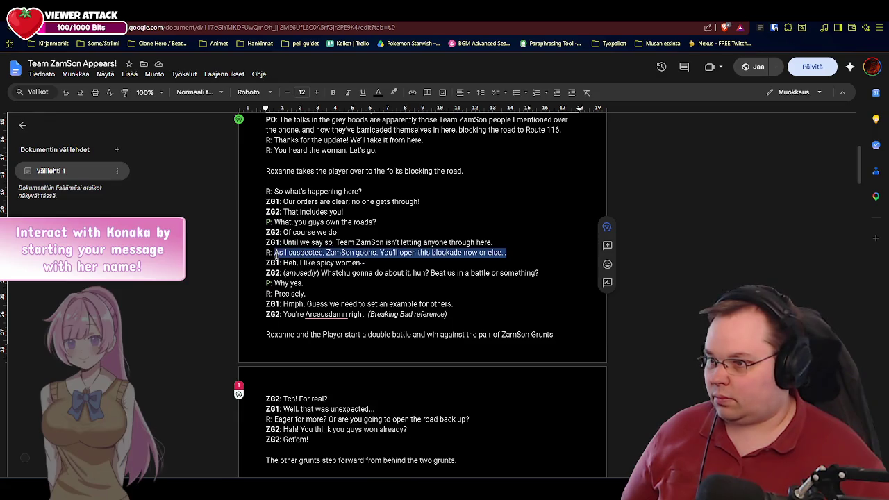
pyautogui.hotkey('alt', 'Tab')
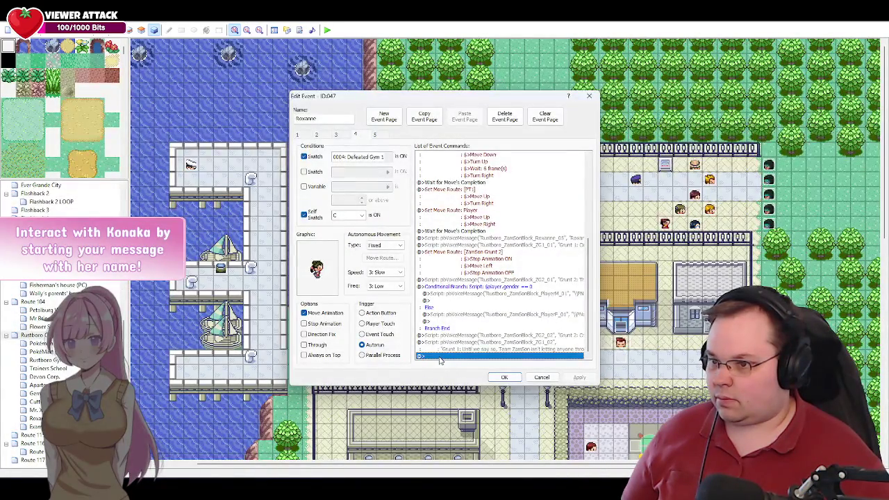
# Duplicate Roxanne's Roxanne_05 voice line at the end of the list and renumber it Roxanne_06.
pyautogui.doubleClick(439, 357)
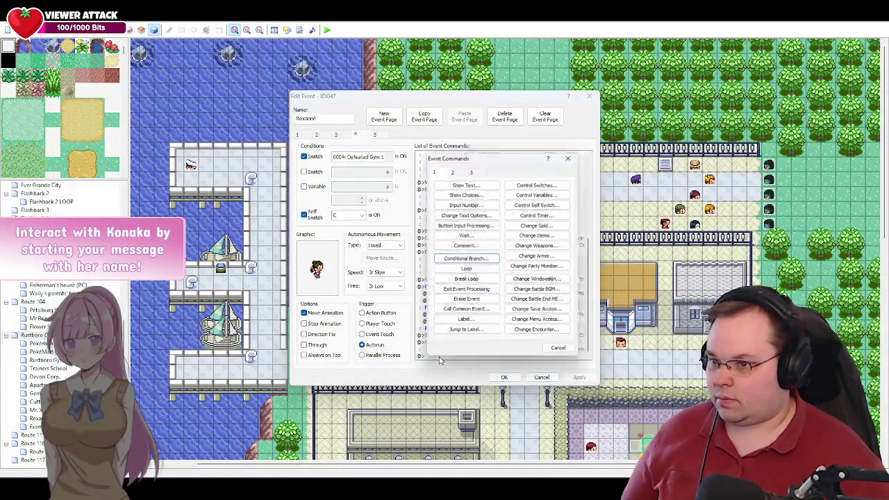
pyautogui.click(562, 353)
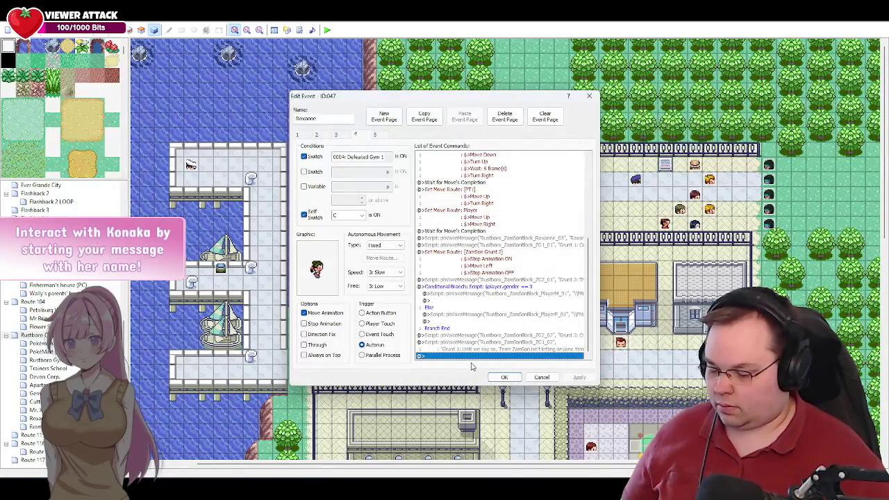
pyautogui.click(547, 240)
pyautogui.hotkey('ctrl', 'c')
pyautogui.click(442, 356)
pyautogui.hotkey('ctrl', 'v')
pyautogui.doubleClick(459, 349)
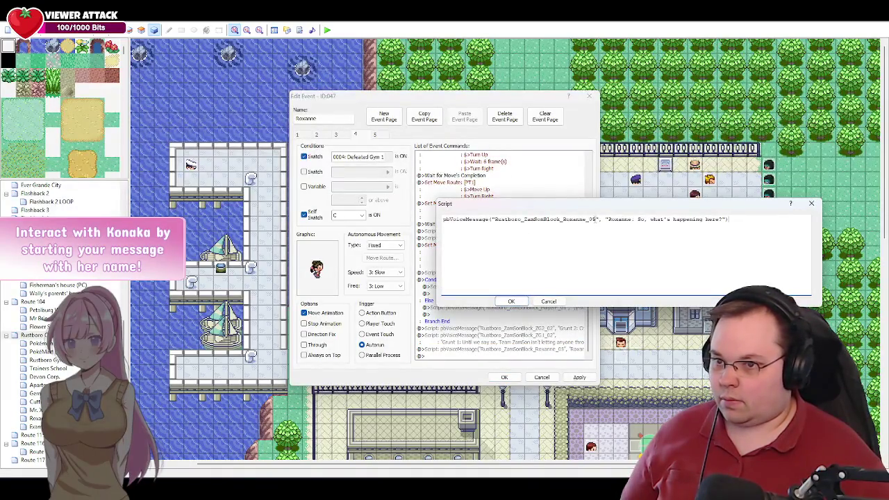
pyautogui.press('BackSpace')
pyautogui.write('6')
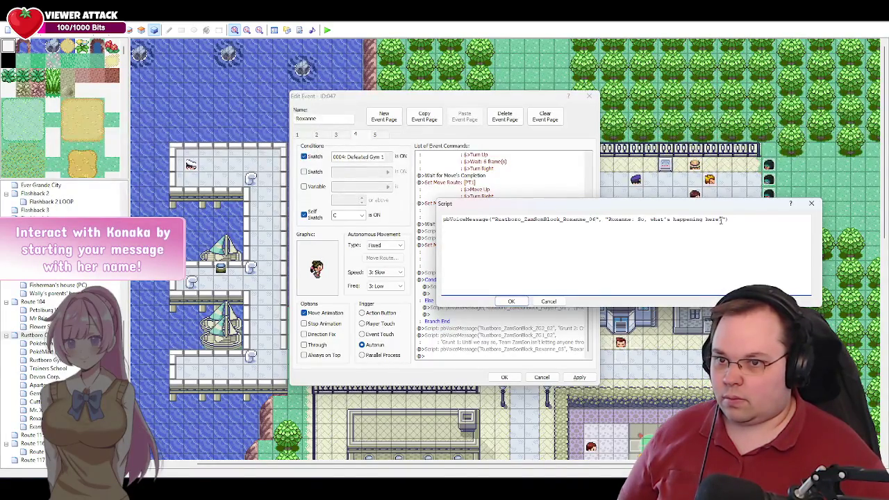
# Replace its text with 'As I suspected, ZamSon goons. You'll open this blockade now or else...'.
pyautogui.moveTo(722, 220); pyautogui.dragTo(638, 220)
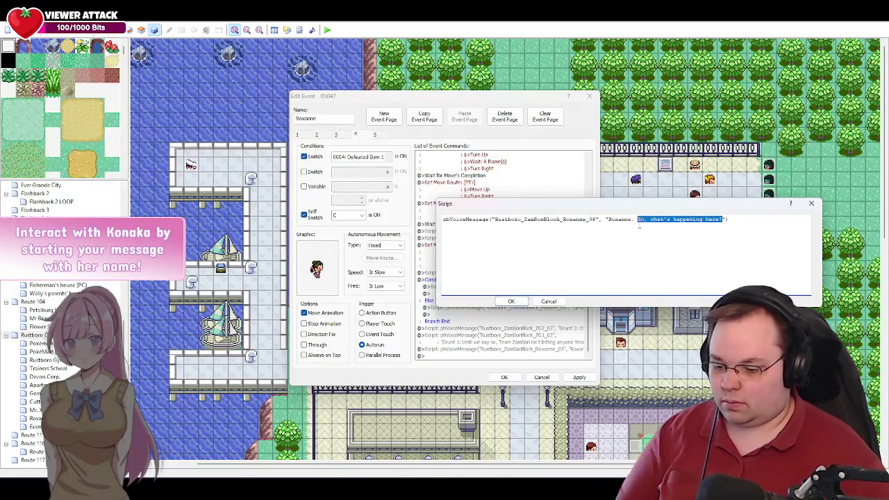
pyautogui.press('BackSpace')
pyautogui.press('Return')
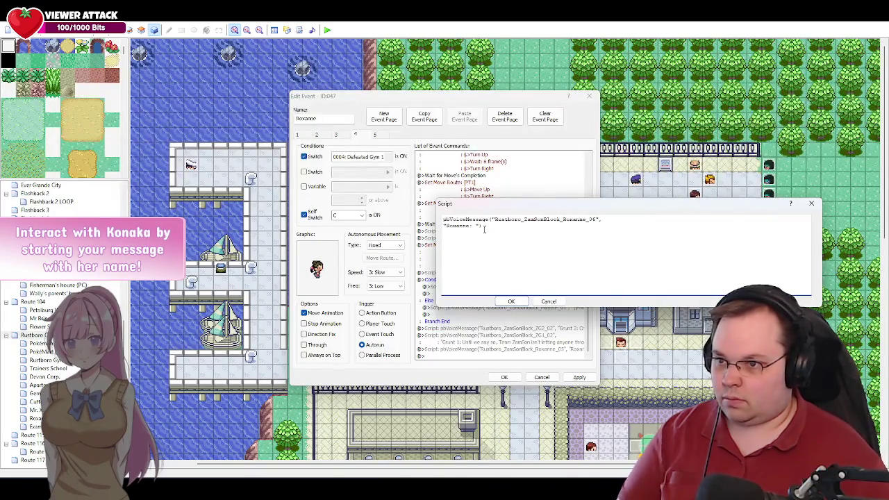
pyautogui.hotkey('alt', 'Tab')
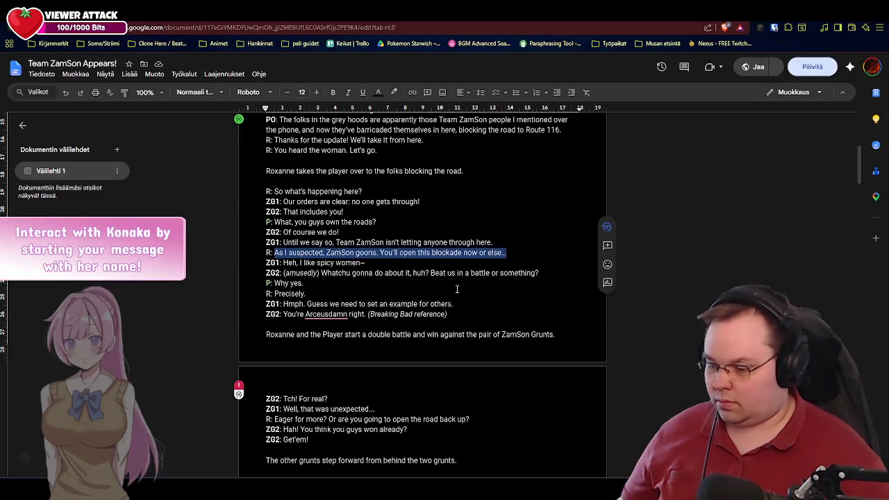
pyautogui.hotkey('alt', 'Tab')
pyautogui.hotkey('ctrl', 'v')
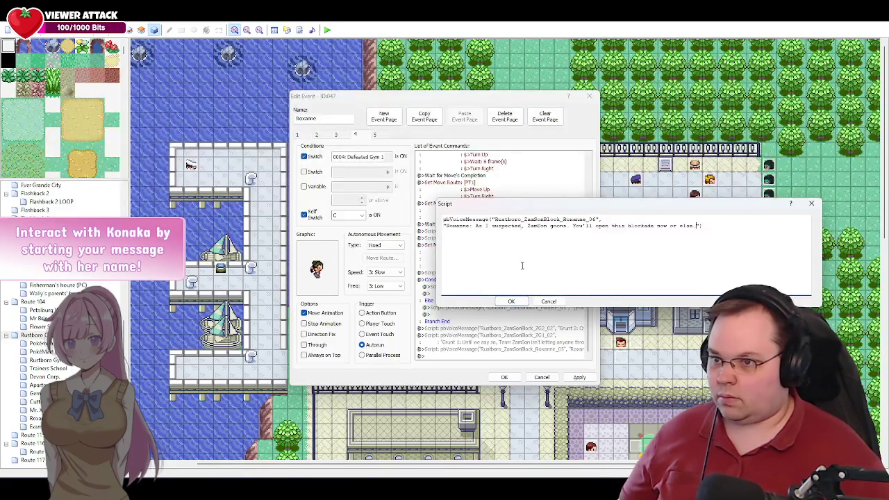
pyautogui.write('...')
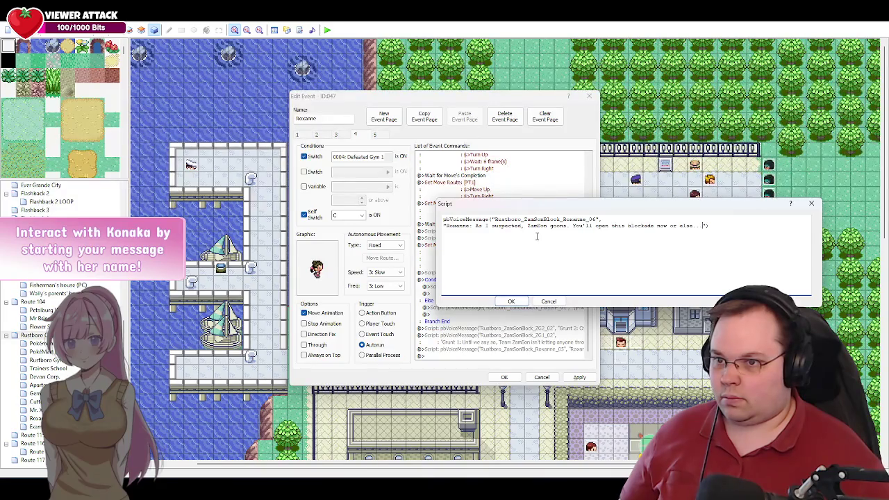
pyautogui.click(512, 302)
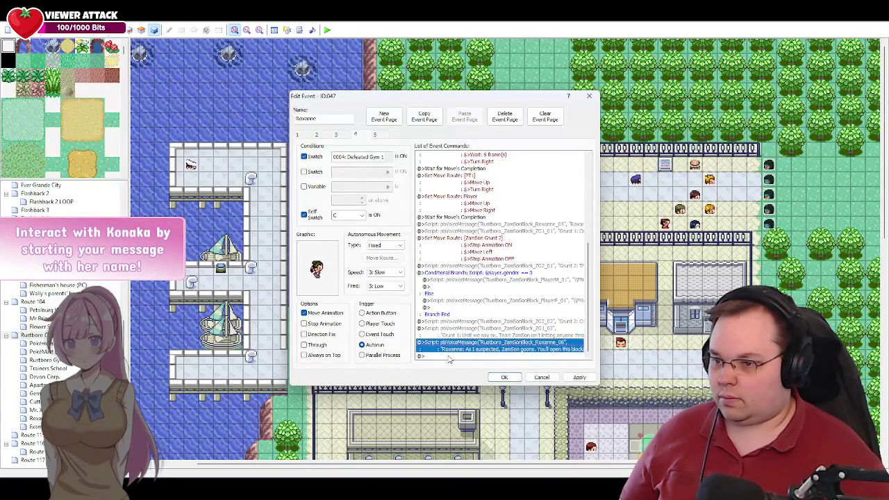
pyautogui.hotkey('alt', 'Tab')
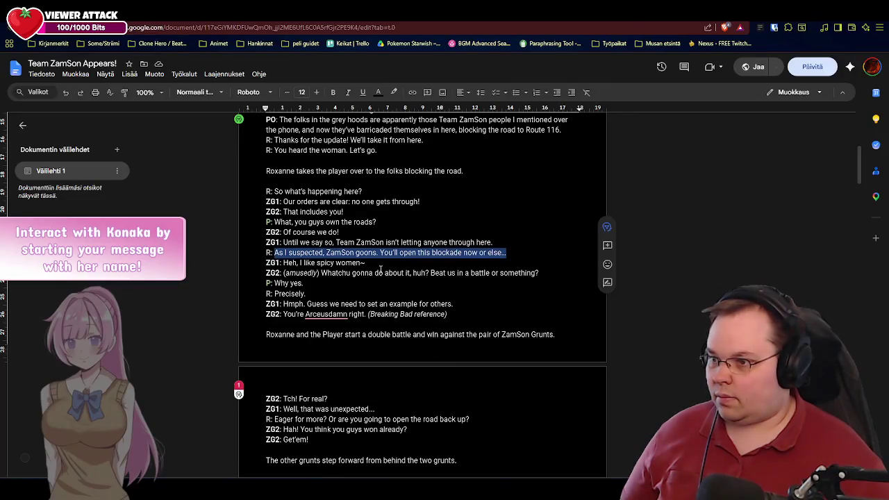
pyautogui.click(377, 264)
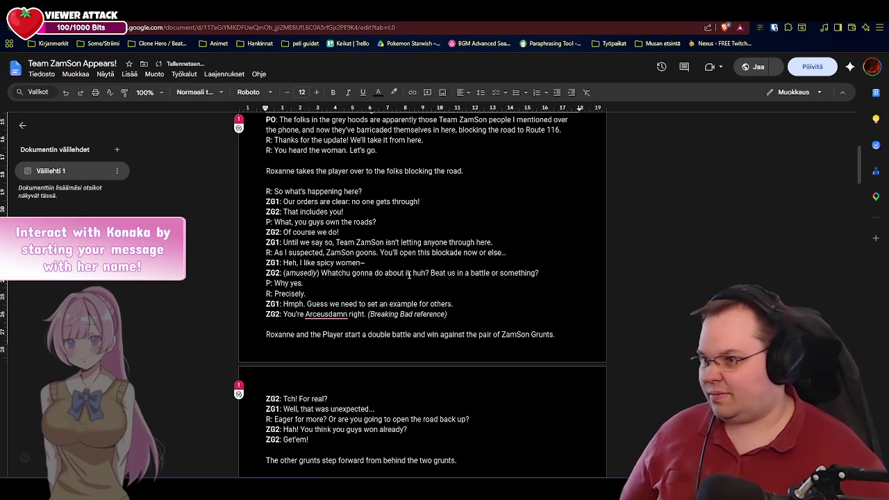
pyautogui.hotkey('alt', 'Tab')
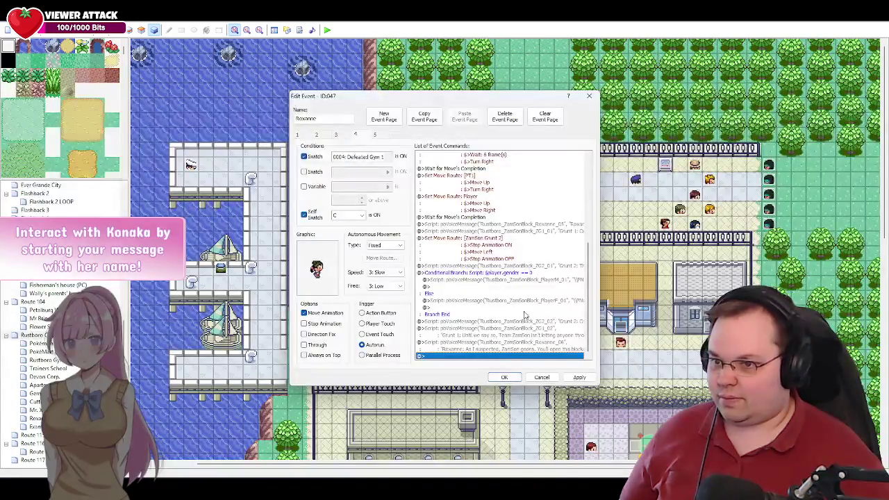
# Duplicate Grunt 1's ZG1_02 line at the end, renumber it ZG1_03, and clear its text.
pyautogui.click(503, 335)
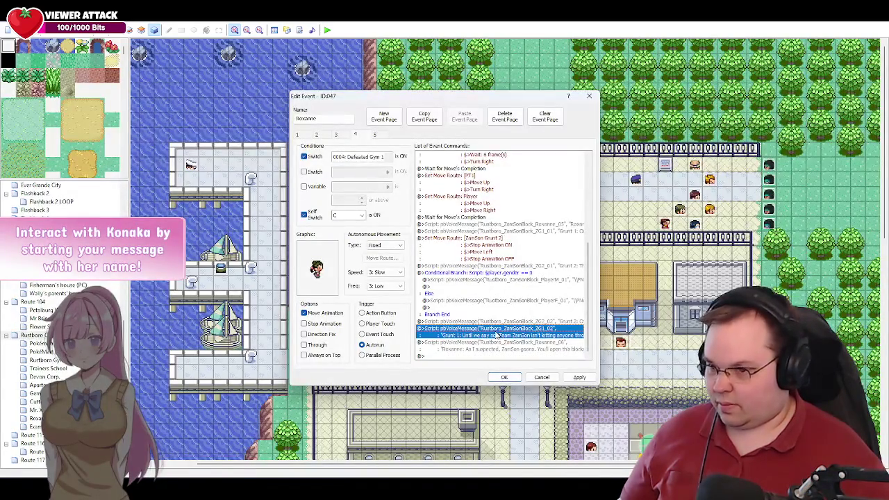
pyautogui.hotkey('ctrl', 'c')
pyautogui.click(449, 358)
pyautogui.hotkey('ctrl', 'v')
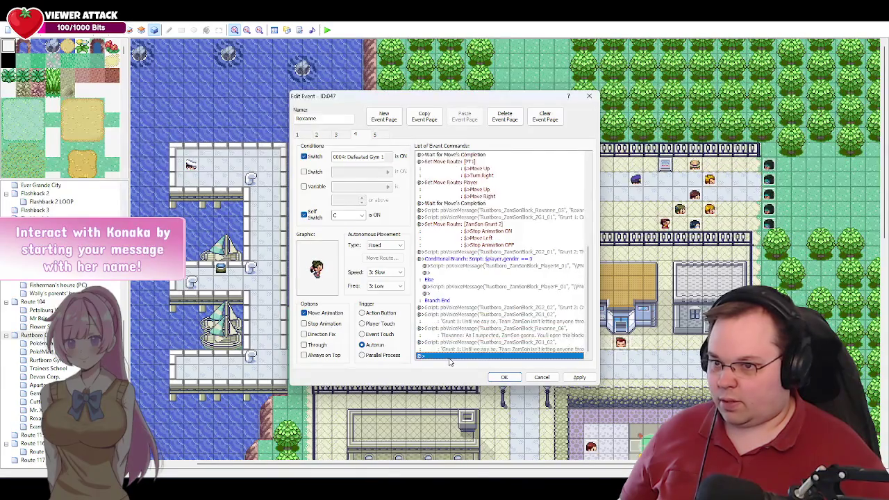
pyautogui.doubleClick(503, 348)
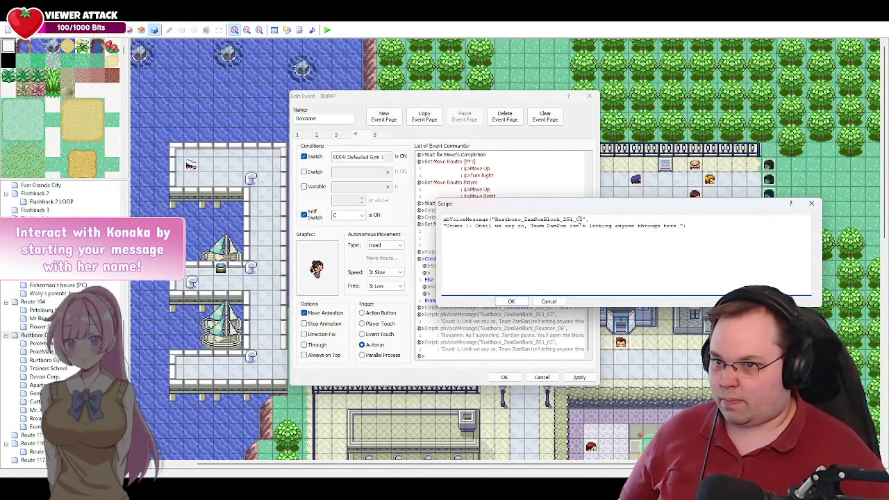
pyautogui.press('BackSpace')
pyautogui.write('3')
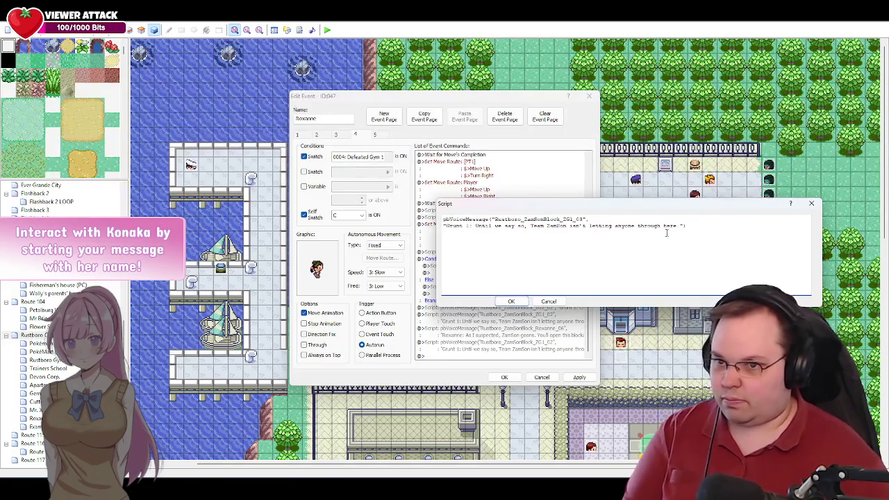
pyautogui.press('BackSpace')
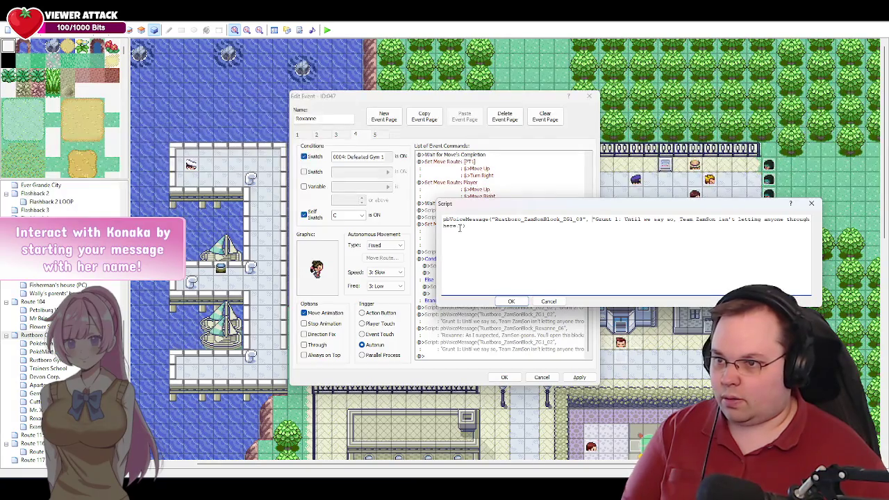
pyautogui.moveTo(459, 228); pyautogui.dragTo(618, 219)
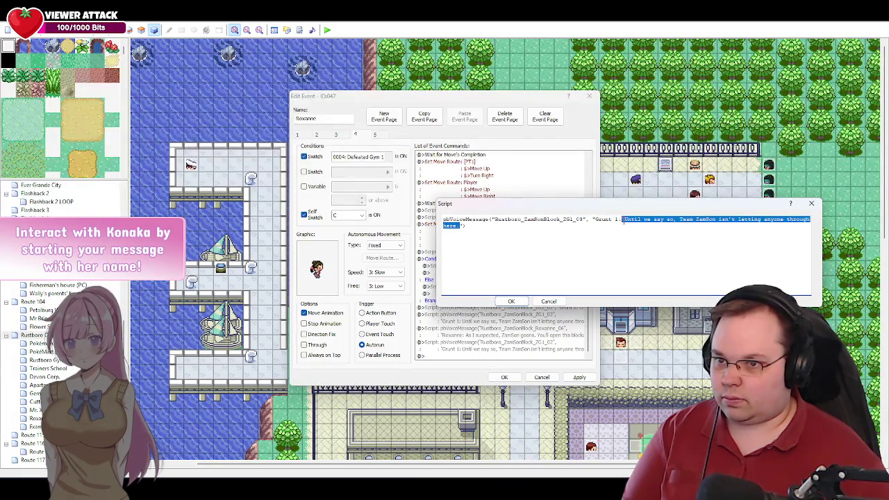
pyautogui.press('BackSpace')
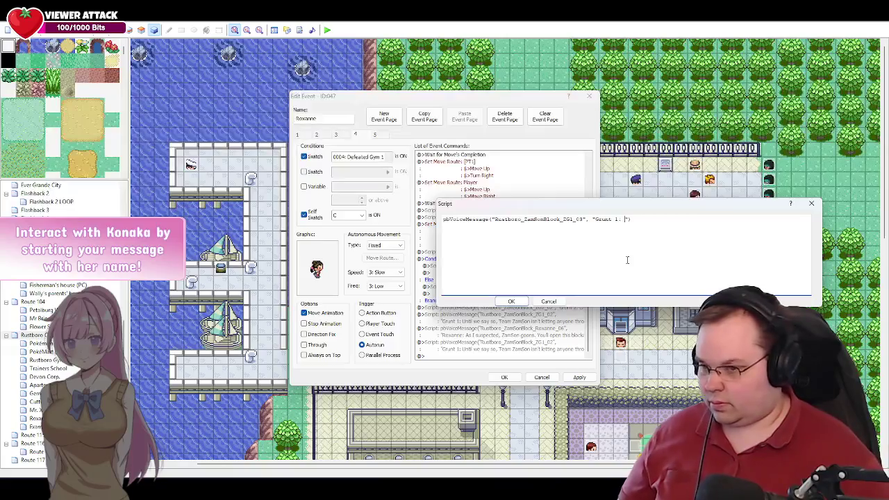
# Paste 'Heh, I like spicy women~' into the ZG1_03 message and confirm it.
pyautogui.hotkey('alt', 'Tab')
pyautogui.moveTo(370, 263); pyautogui.dragTo(285, 263)
pyautogui.hotkey('alt', 'Tab')
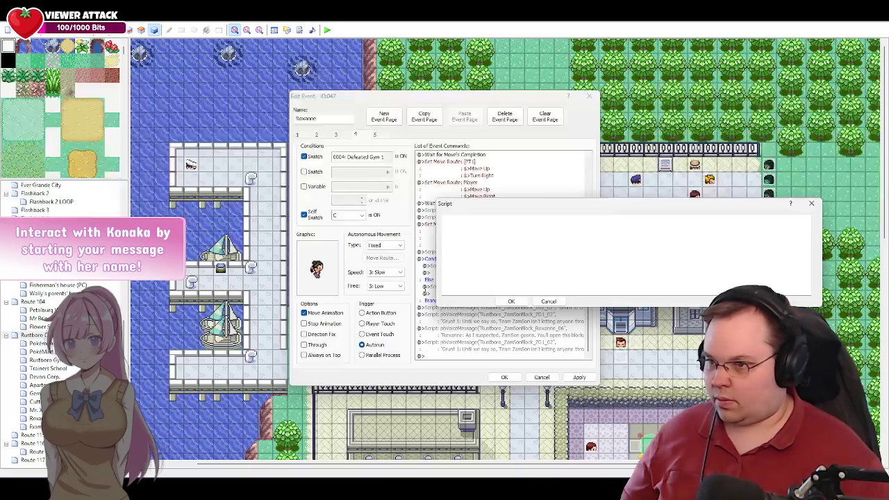
pyautogui.hotkey('ctrl', 'v')
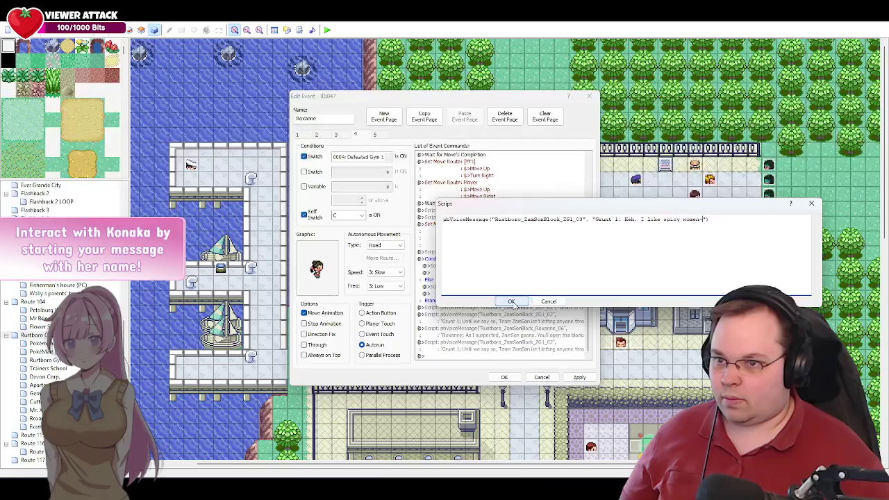
pyautogui.click(512, 303)
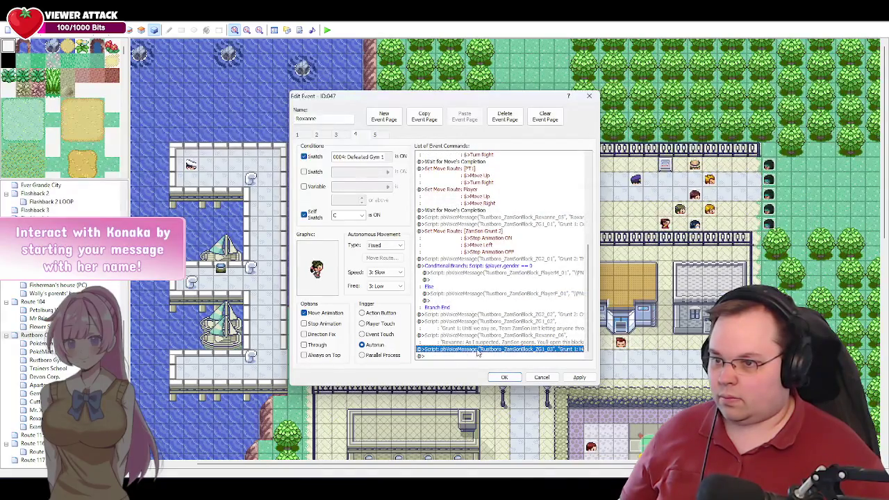
pyautogui.click(513, 315)
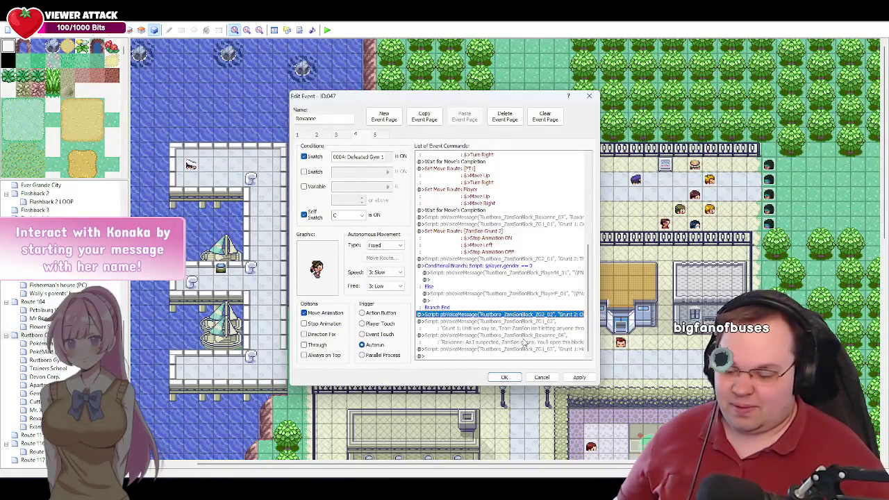
# Place the ZG2_02 duplicate on the last row and open its Script editor.
pyautogui.click(465, 356)
pyautogui.click(488, 349)
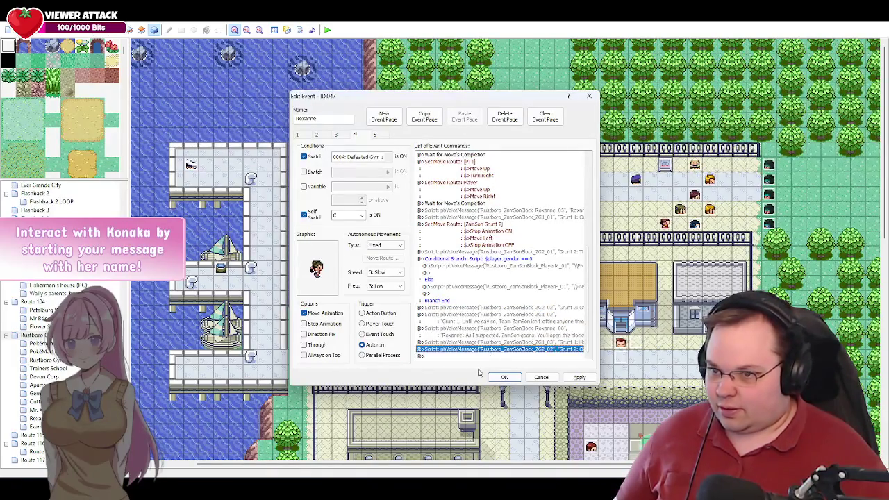
pyautogui.press('Return')
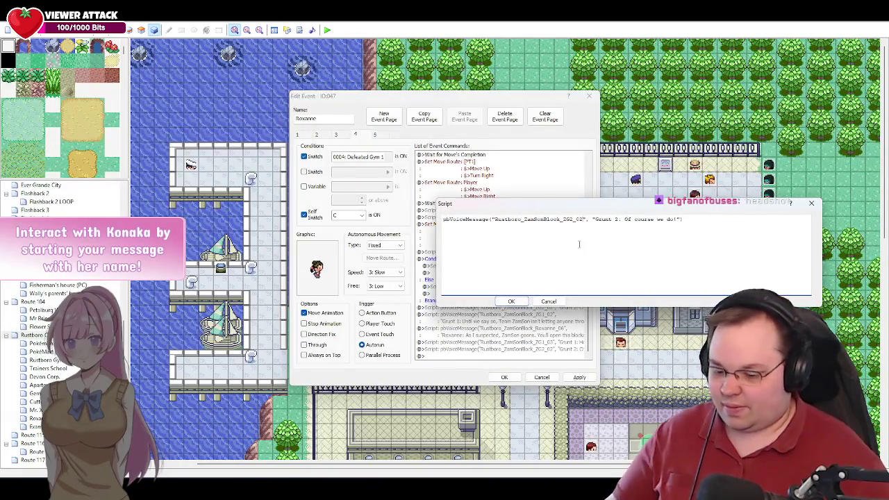
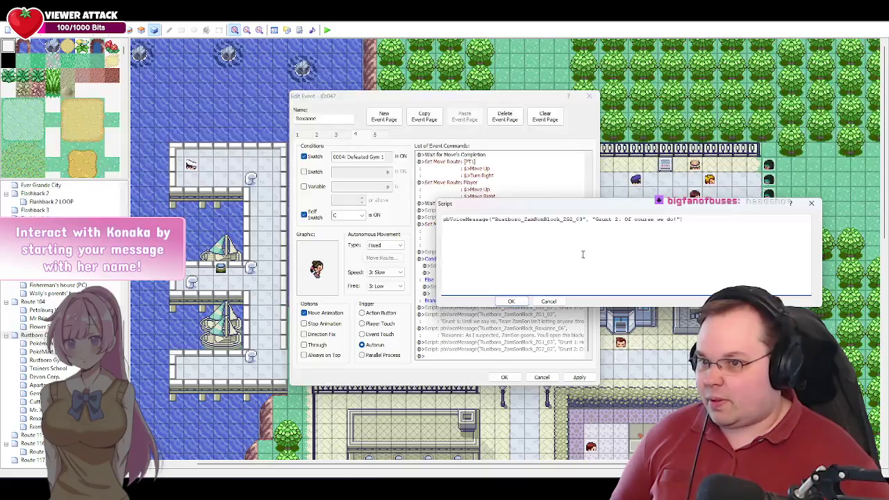
# Replace Grunt 2's 'Of course we do!' with 'Whatchu gonna do about it, huh? Beat us in a battle or something?'.
pyautogui.moveTo(678, 219)
pyautogui.mouseDown()
pyautogui.moveTo(599, 221)
pyautogui.moveTo(625, 220)
pyautogui.mouseUp()
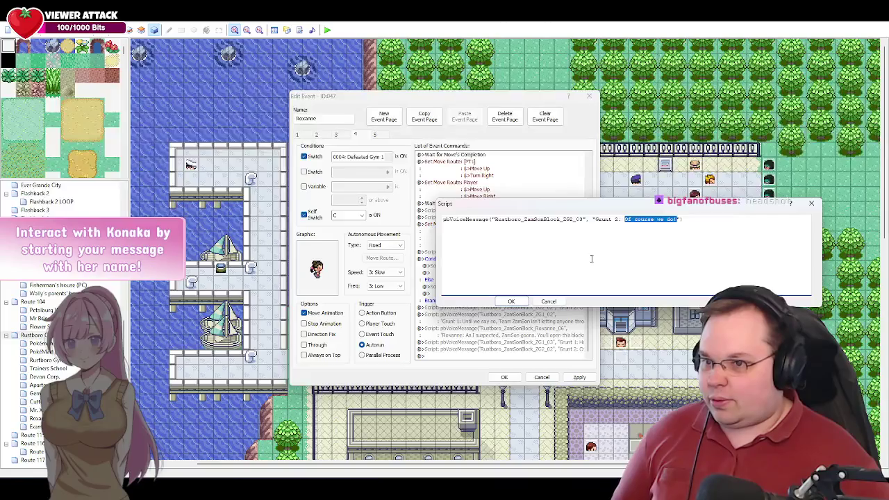
pyautogui.hotkey('alt', 'Tab')
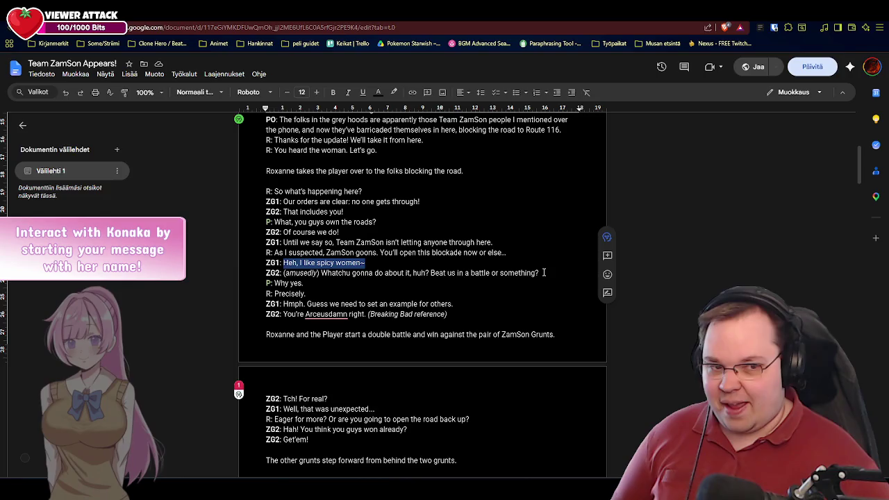
pyautogui.moveTo(545, 272); pyautogui.dragTo(321, 273)
pyautogui.hotkey('ctrl', 'c')
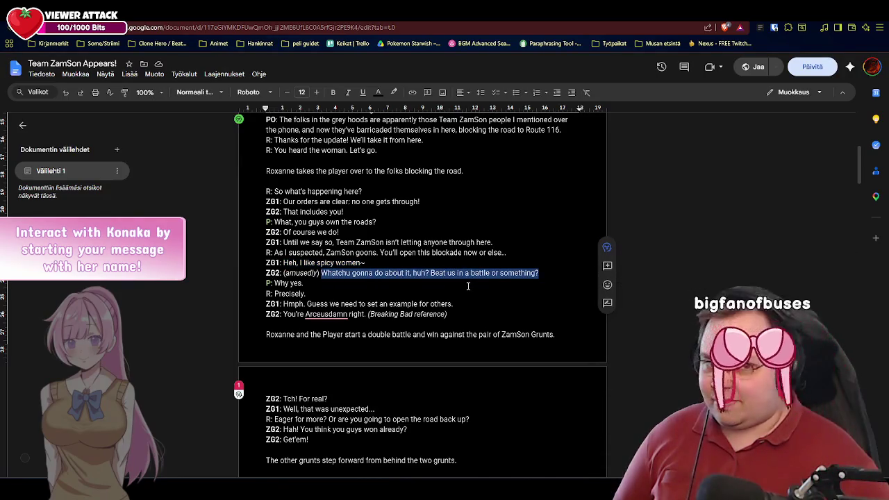
pyautogui.hotkey('alt', 'Tab')
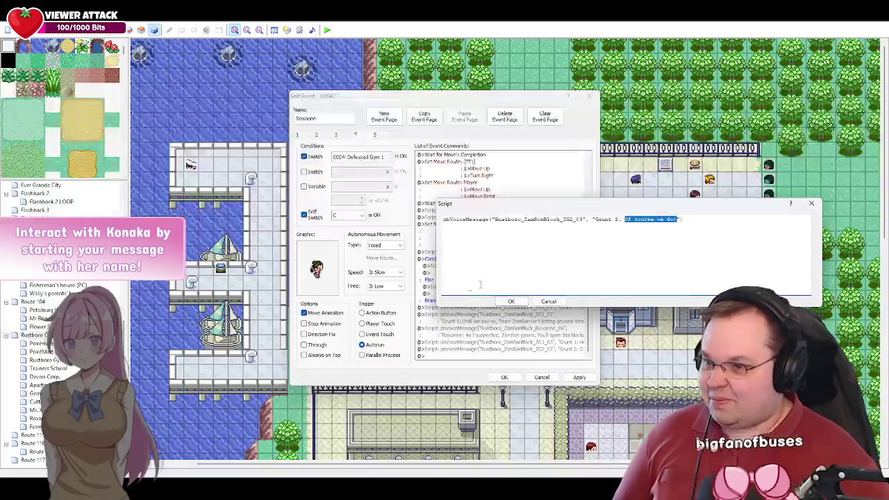
pyautogui.hotkey('ctrl', 'v')
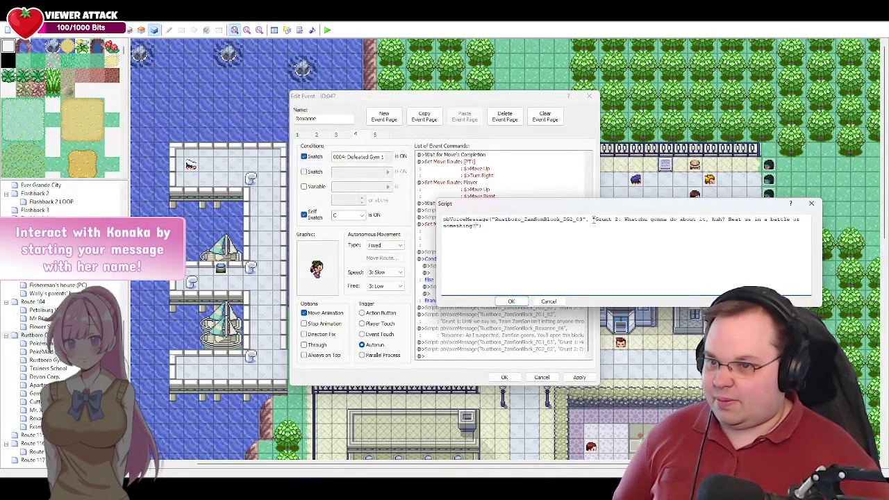
pyautogui.click(593, 220)
pyautogui.press('Return')
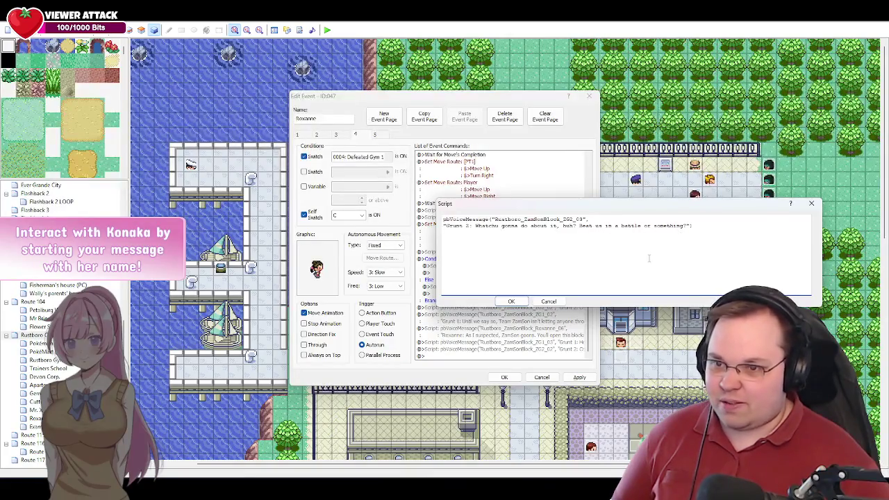
pyautogui.click(511, 301)
pyautogui.scroll(-1, 467, 355)
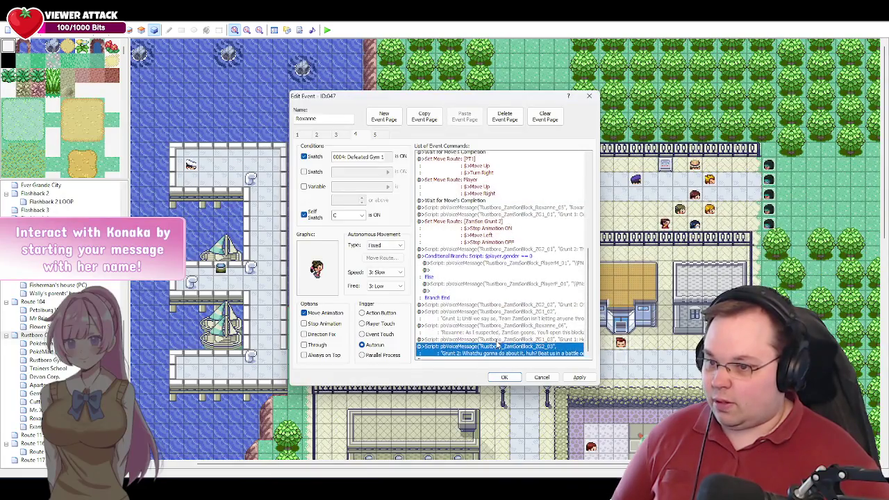
# Paste a copy of the player-gender conditional branch at the end of the command list.
pyautogui.click(464, 357)
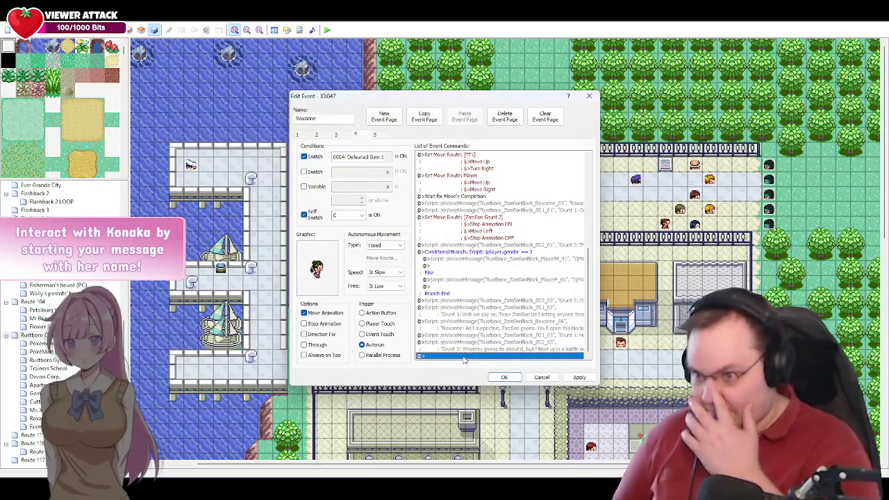
pyautogui.hotkey('alt', 'Tab')
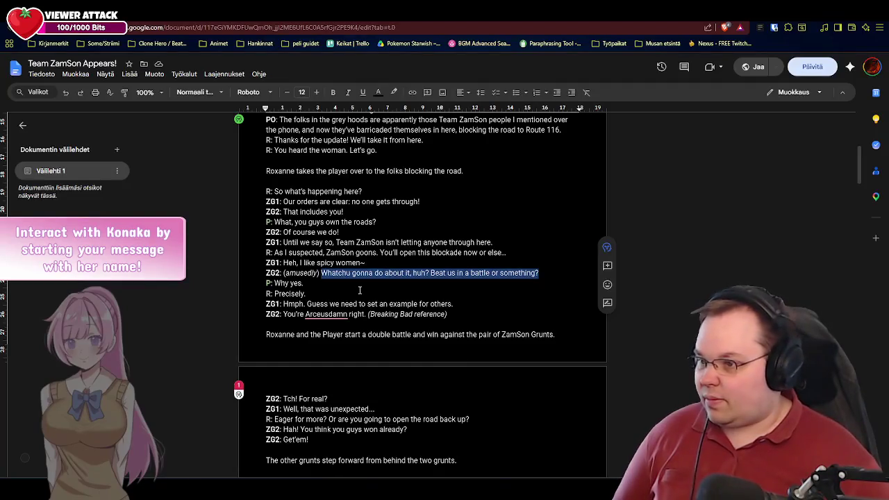
pyautogui.hotkey('alt', 'Tab')
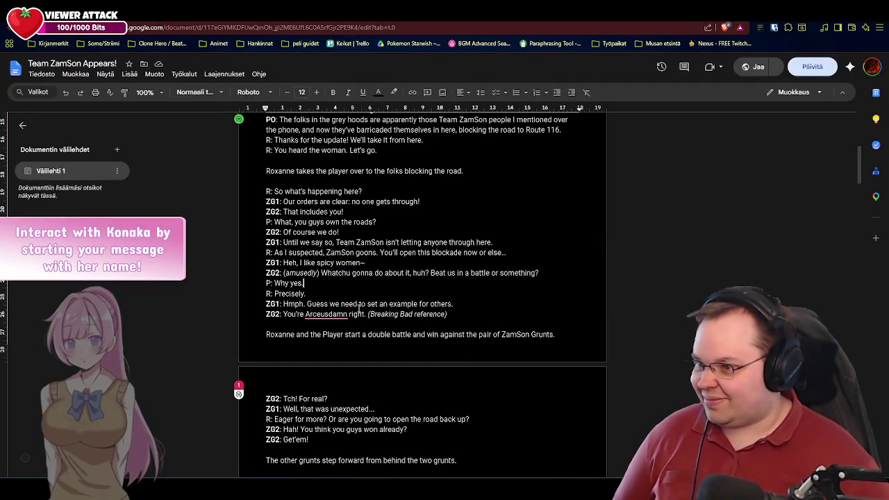
pyautogui.click(502, 256)
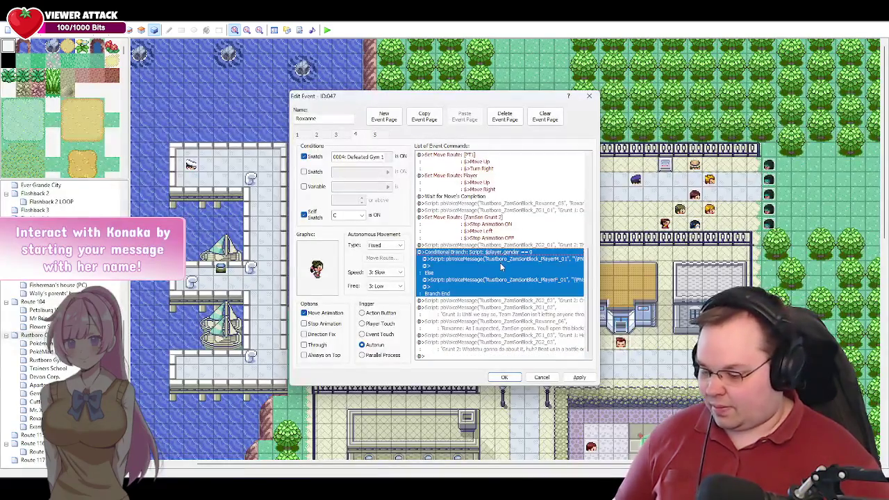
pyautogui.click(455, 357)
pyautogui.hotkey('ctrl', 'v')
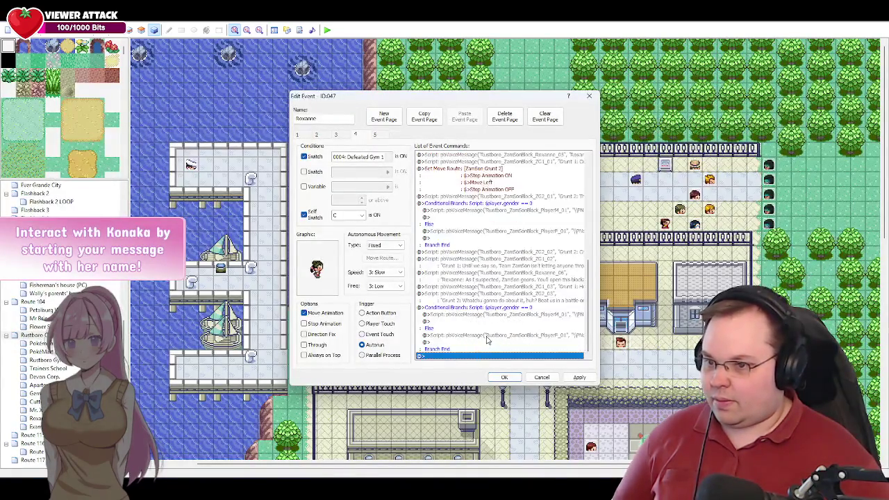
# Change the copied male line to PlayerM_02 saying 'Why yes.'.
pyautogui.doubleClick(528, 316)
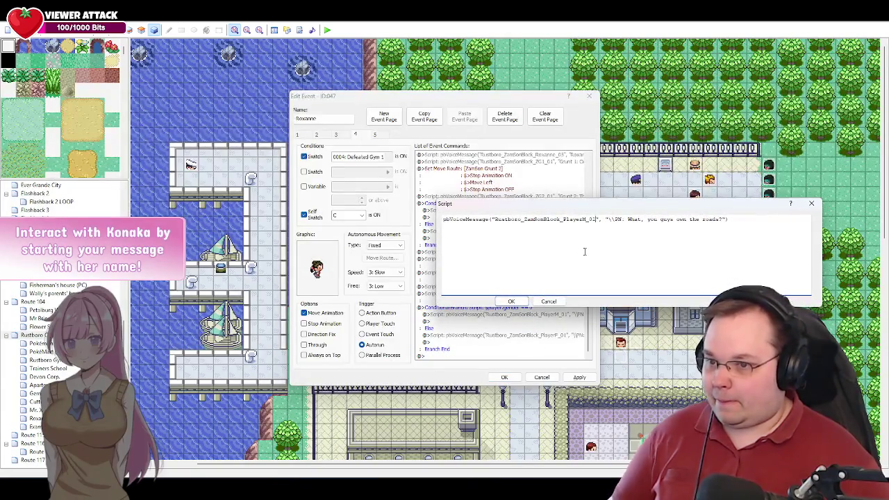
pyautogui.moveTo(723, 219); pyautogui.dragTo(628, 219)
pyautogui.write('Why yes.')
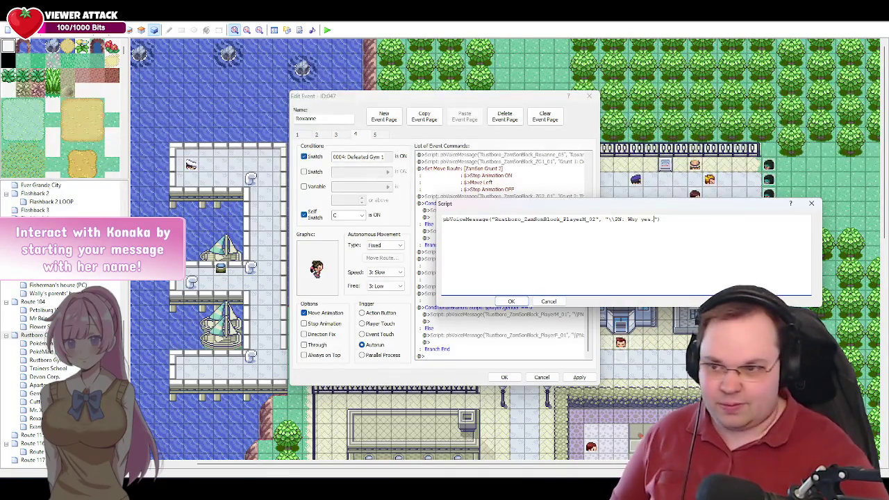
pyautogui.click(514, 302)
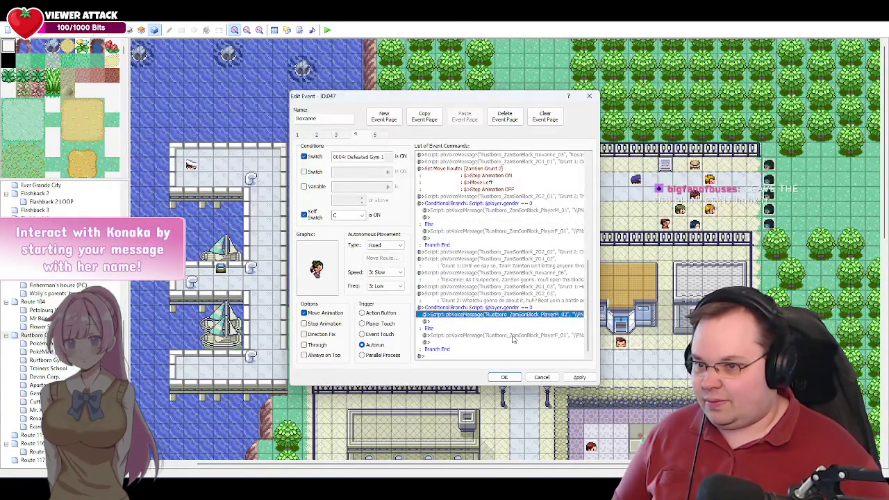
# Change the copied female line from PlayerF_01 to PlayerF_02 with the text 'Why yes.'.
pyautogui.doubleClick(512, 336)
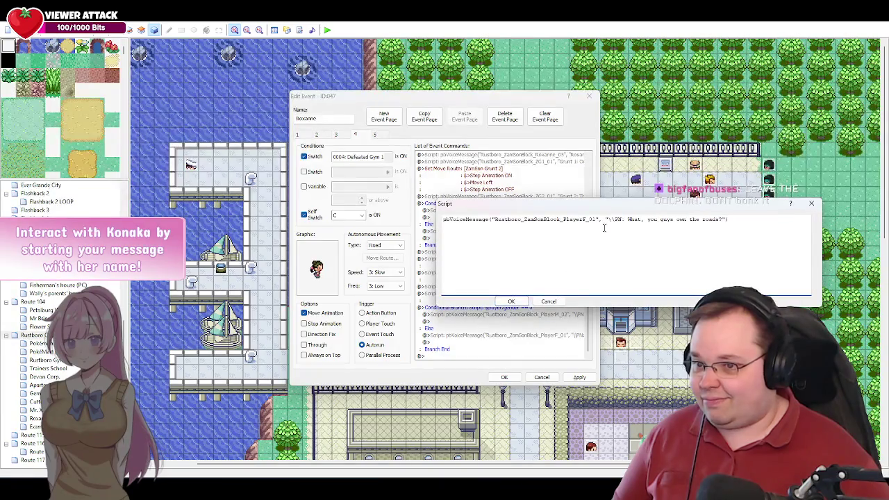
pyautogui.press('BackSpace')
pyautogui.write('2')
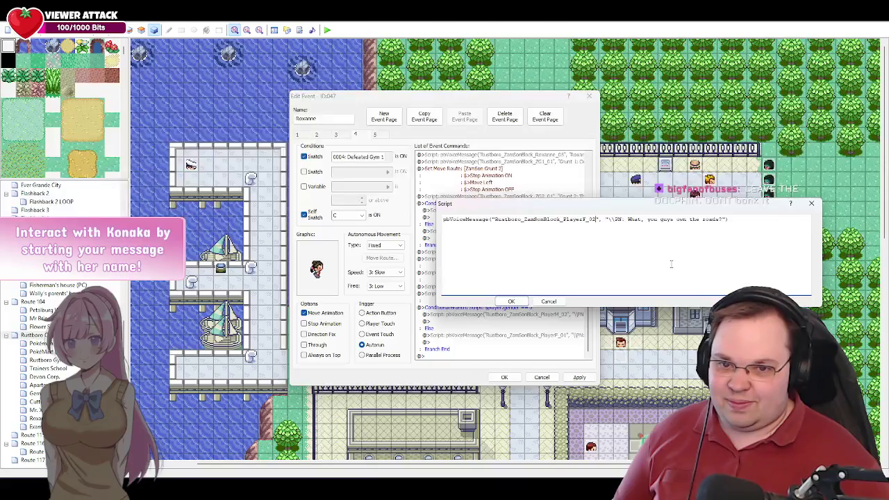
pyautogui.moveTo(722, 220); pyautogui.dragTo(634, 220)
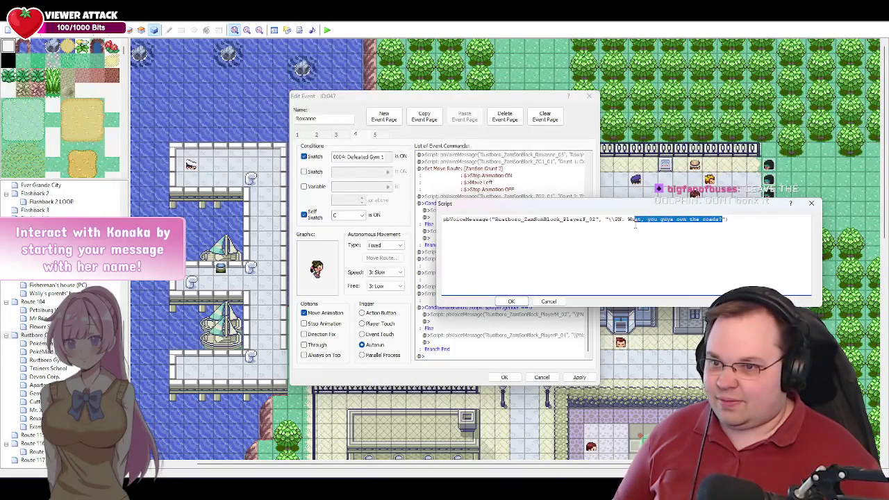
pyautogui.write('hy ')
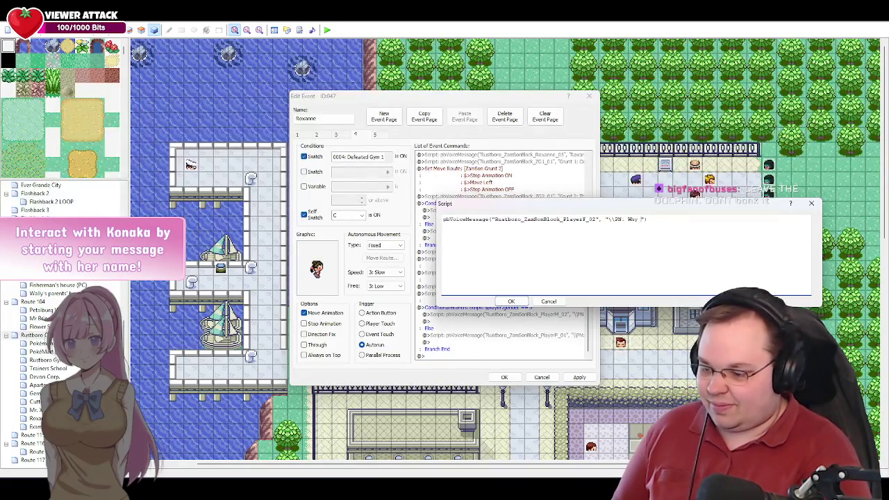
pyautogui.write('yes.')
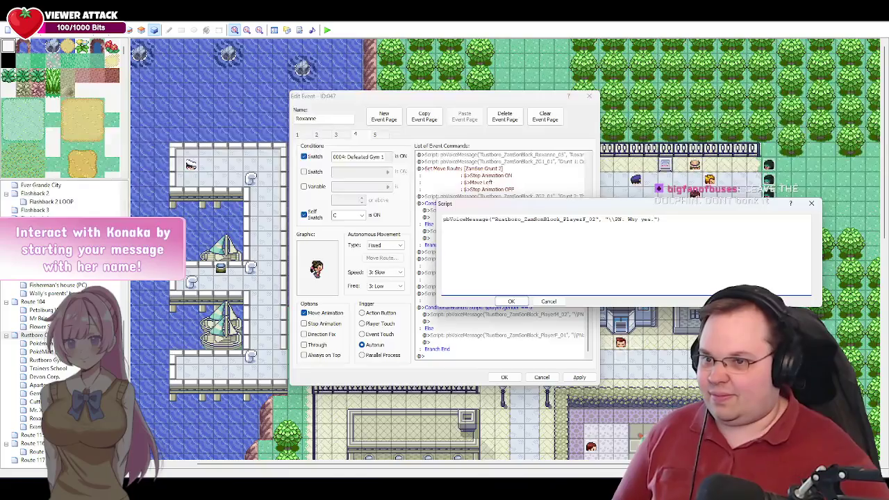
pyautogui.click(511, 302)
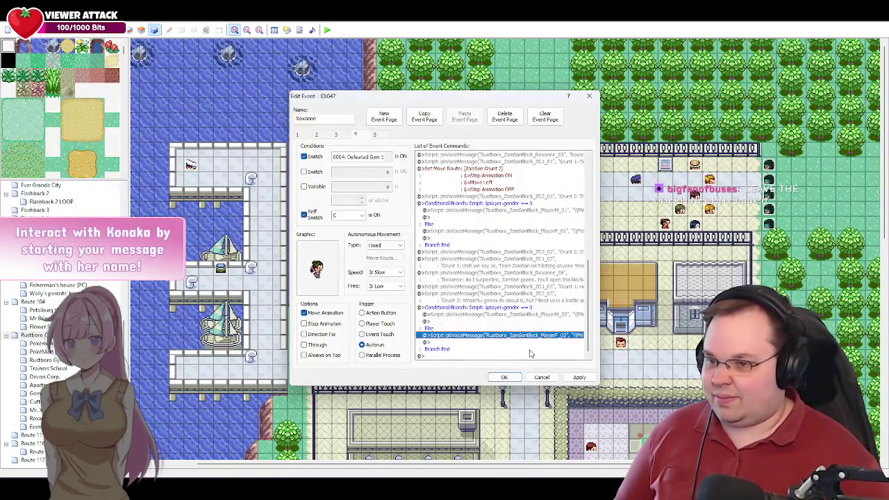
pyautogui.hotkey('alt', 'Tab')
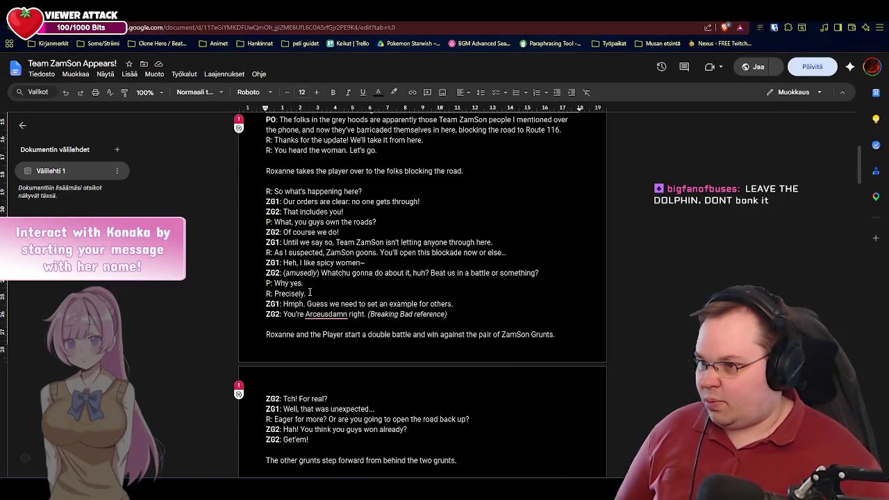
pyautogui.moveTo(306, 294); pyautogui.dragTo(275, 294)
pyautogui.hotkey('ctrl', 'c')
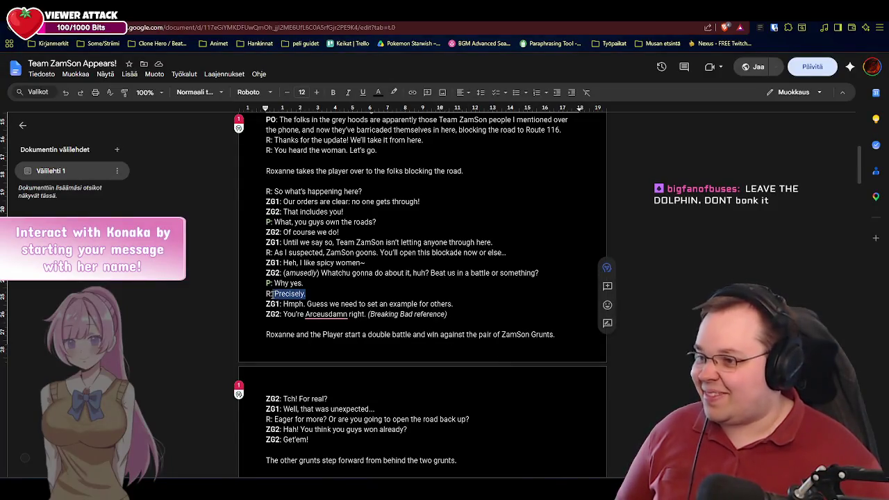
pyautogui.scroll(-1, 382, 296)
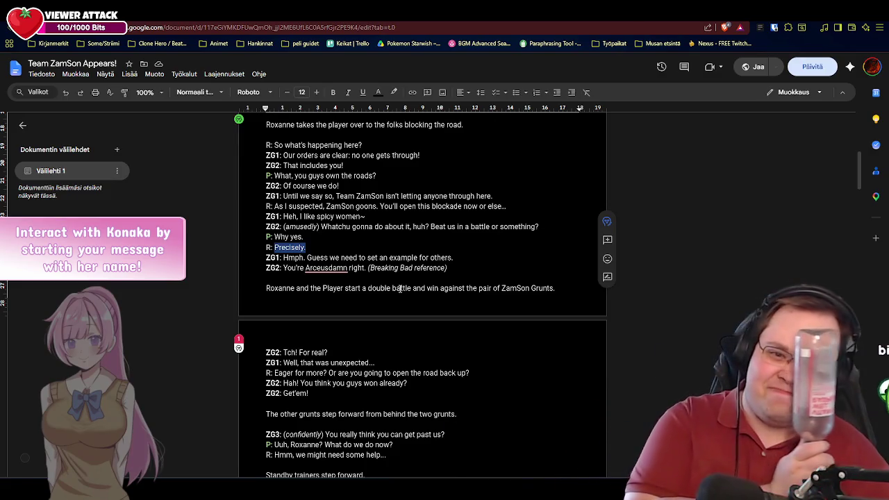
pyautogui.write('O')
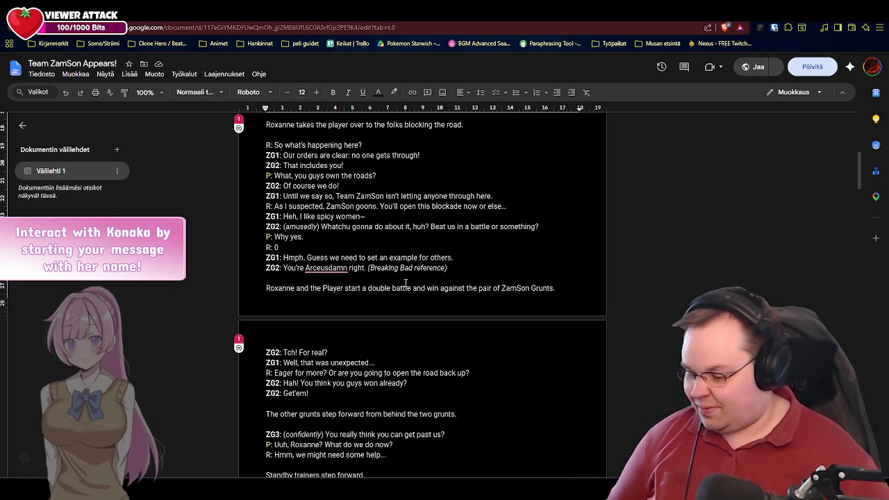
pyautogui.press('BackSpace')
pyautogui.write('Precisely.')
pyautogui.hotkey('ctrl', 'shift', 'Left')
pyautogui.hotkey('ctrl', 'shift', 'Left')
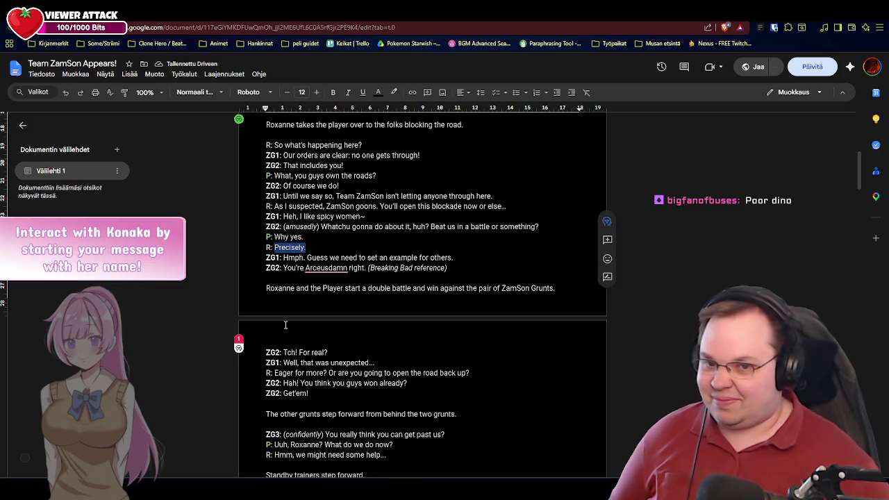
pyautogui.hotkey('alt', 'Tab')
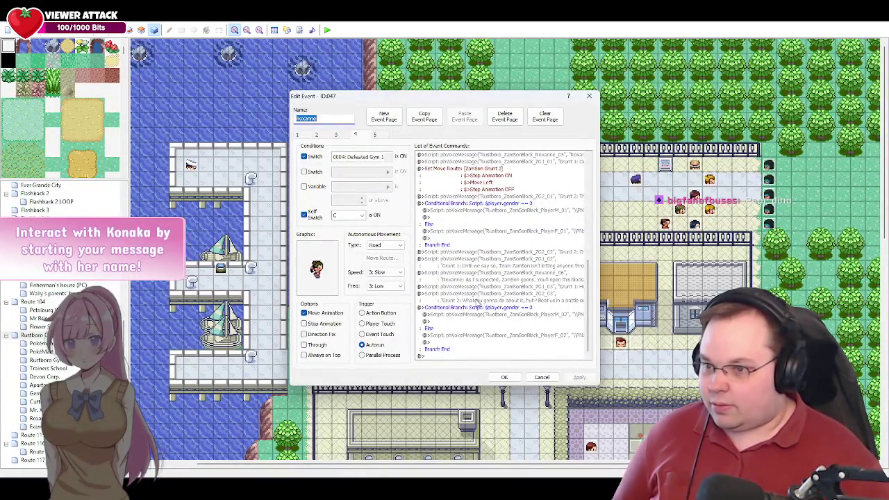
# Paste a copy of the Roxanne_06 voice command at the end of the list.
pyautogui.click(558, 278)
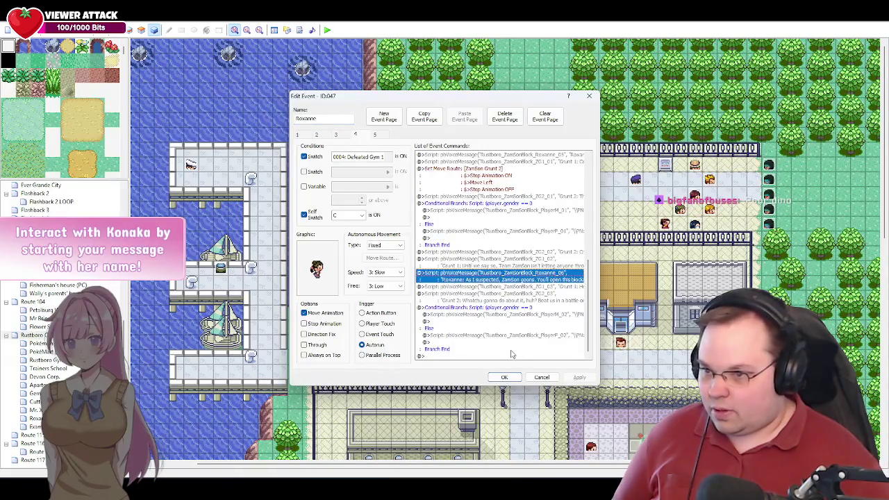
pyautogui.click(466, 355)
pyautogui.hotkey('ctrl', 'v')
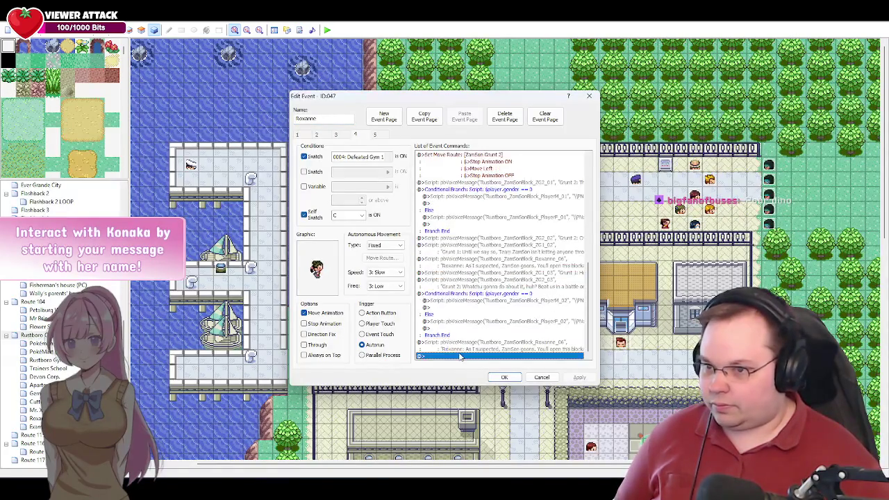
pyautogui.click(502, 346)
# Change the copy to Roxanne_07 saying 'Precisely.' and apply the event.
pyautogui.doubleClick(502, 345)
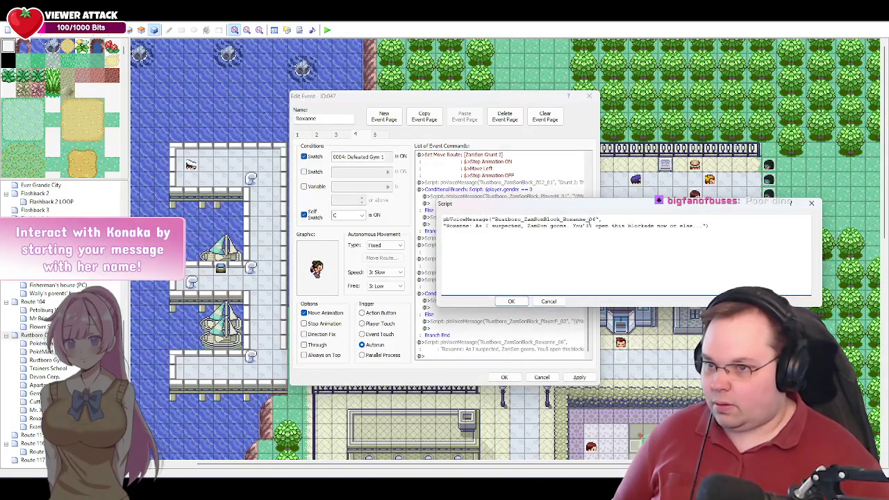
pyautogui.click(595, 219)
pyautogui.press('BackSpace')
pyautogui.write('7')
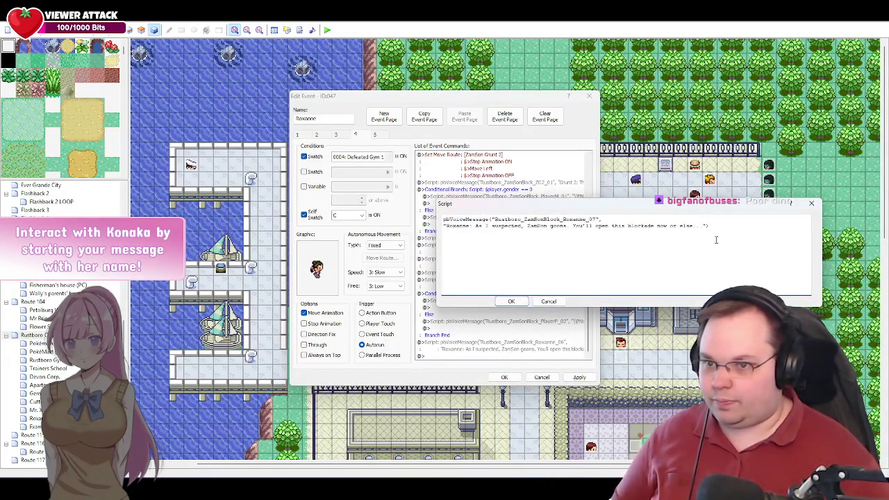
pyautogui.moveTo(703, 228); pyautogui.dragTo(477, 231)
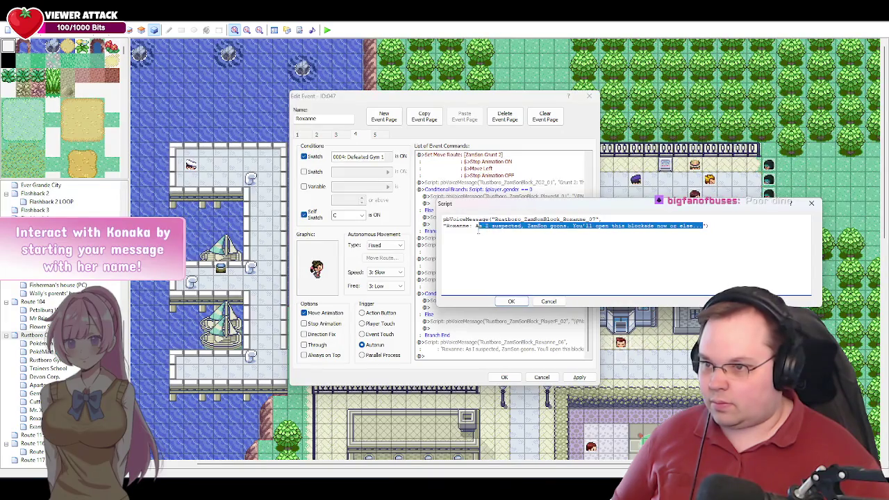
pyautogui.hotkey('alt', 'Tab')
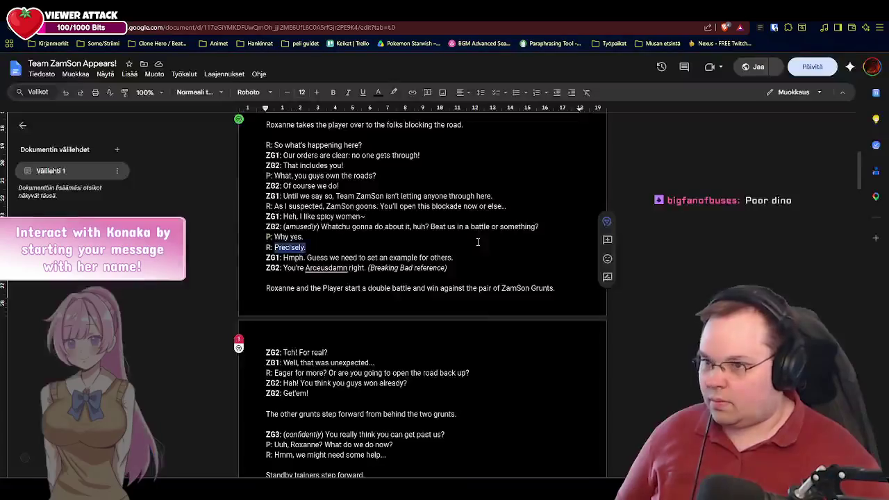
pyautogui.hotkey('alt', 'Tab')
pyautogui.hotkey('ctrl', 'v')
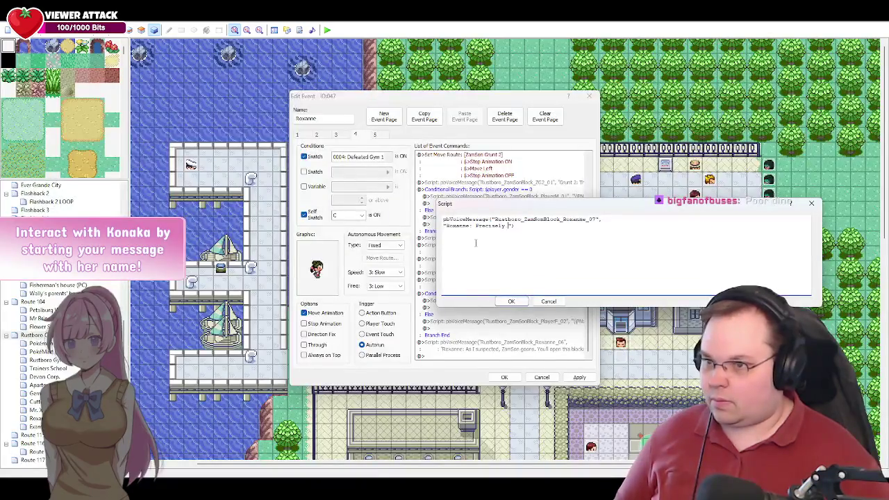
pyautogui.click(510, 301)
pyautogui.click(521, 356)
pyautogui.click(579, 377)
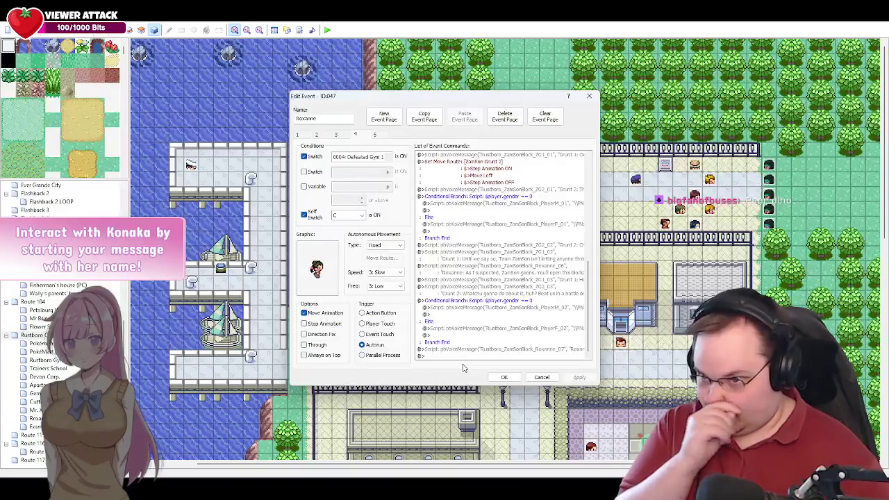
pyautogui.hotkey('alt', 'Tab')
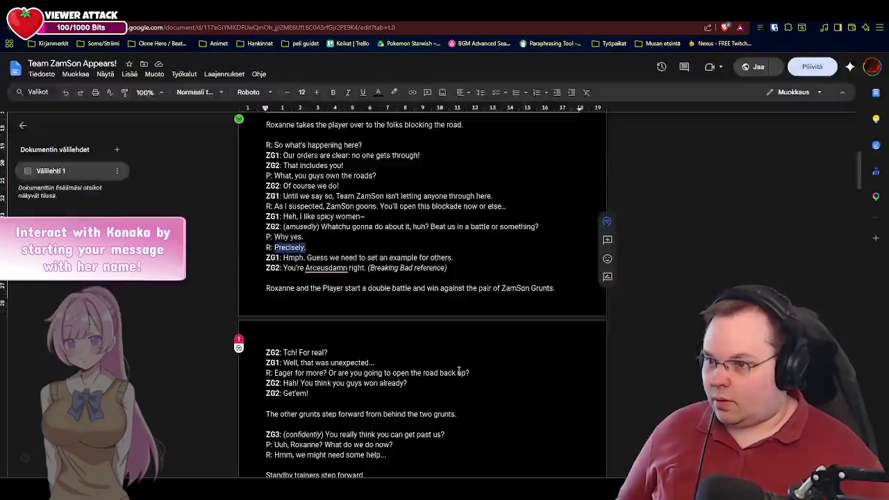
# Copy ZG1's line 'Hmph. Guess we need to set an example for others.' from the script document.
pyautogui.scroll(-1, 448, 257)
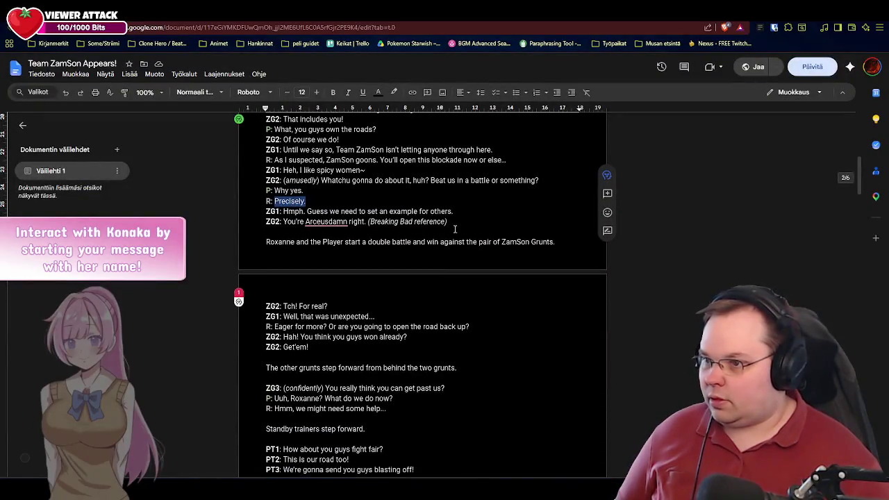
pyautogui.moveTo(453, 211); pyautogui.dragTo(283, 211)
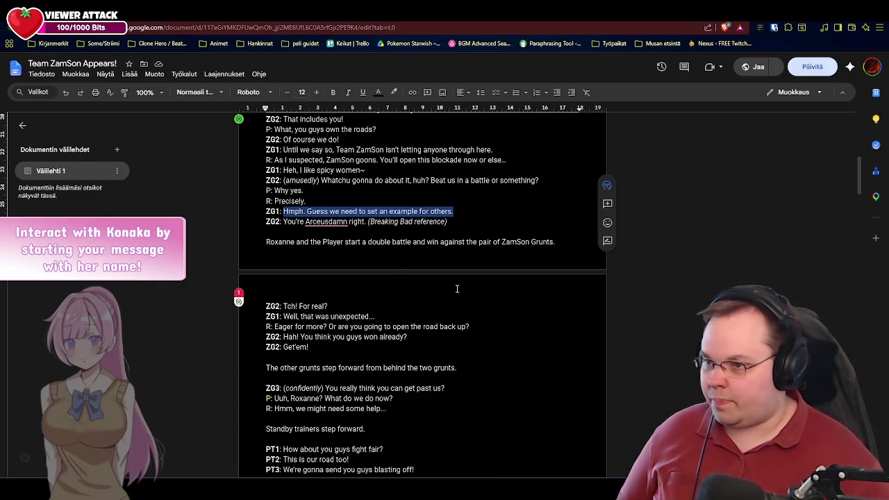
pyautogui.hotkey('alt', 'Tab')
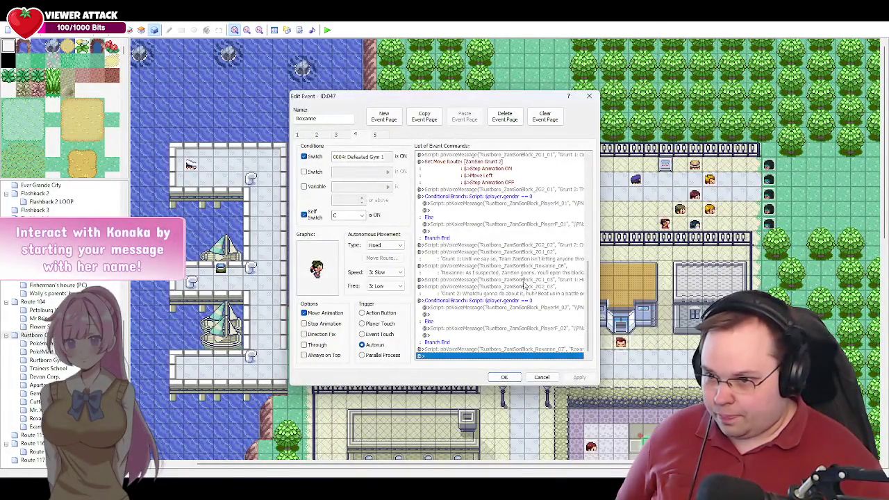
# Paste a copy of the ZG1_03 voice command at the end of the list.
pyautogui.click(521, 280)
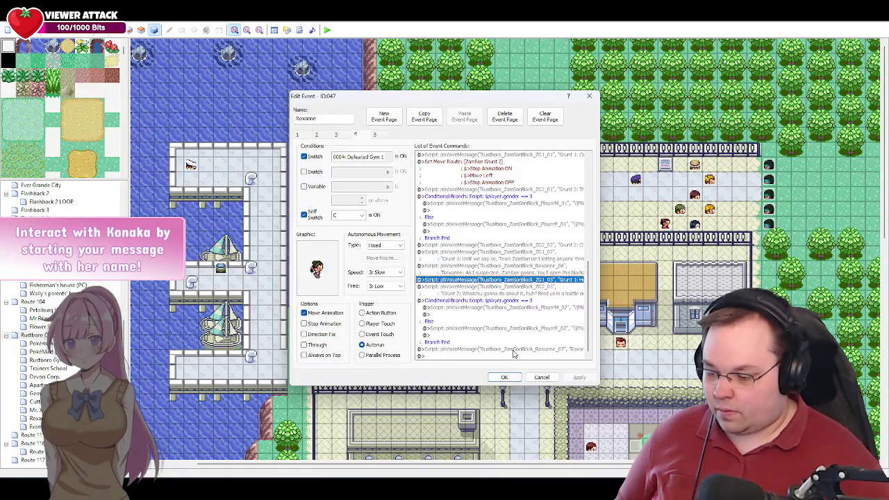
pyautogui.click(469, 357)
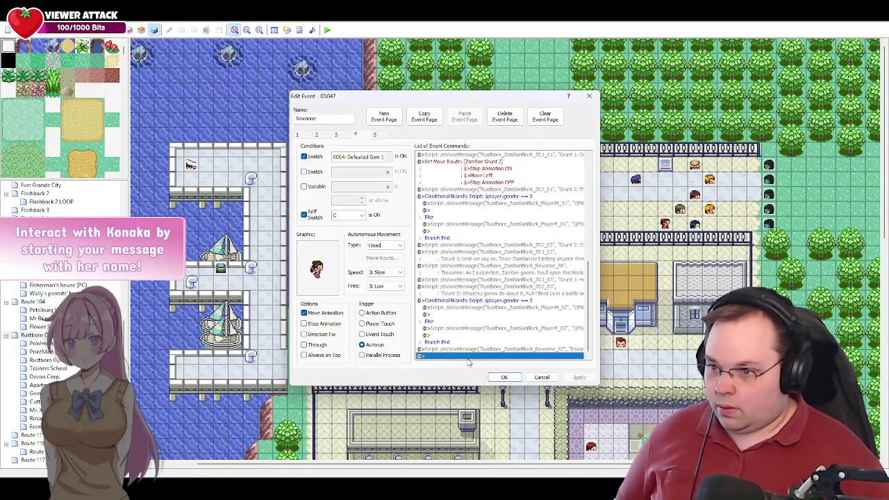
pyautogui.hotkey('ctrl', 'v')
pyautogui.click(483, 349)
# Change the copy to ZG1_04 with 'Hmph. Guess we need to set an example for others.' and apply.
pyautogui.doubleClick(490, 349)
pyautogui.click(585, 218)
pyautogui.press('BackSpace')
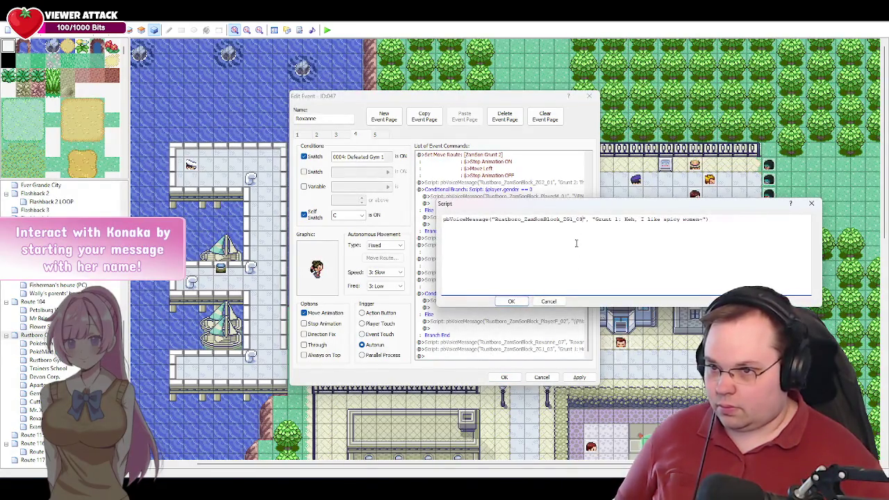
pyautogui.write('4')
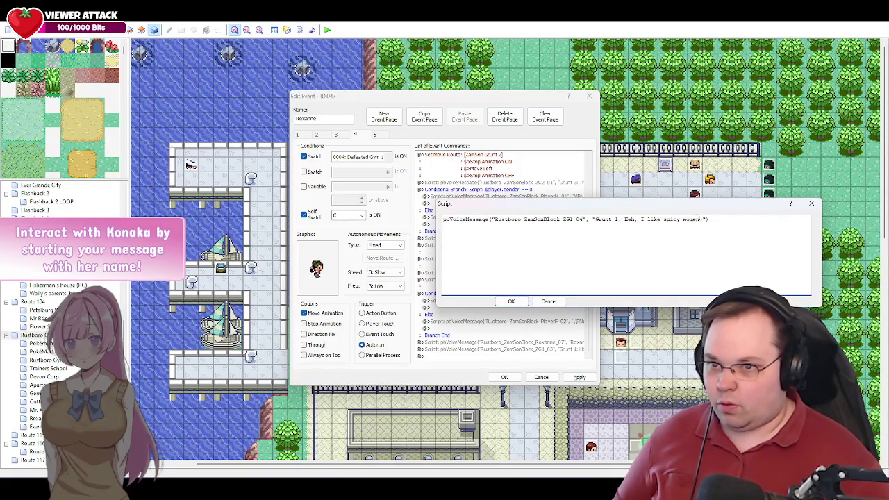
pyautogui.moveTo(704, 220); pyautogui.dragTo(623, 220)
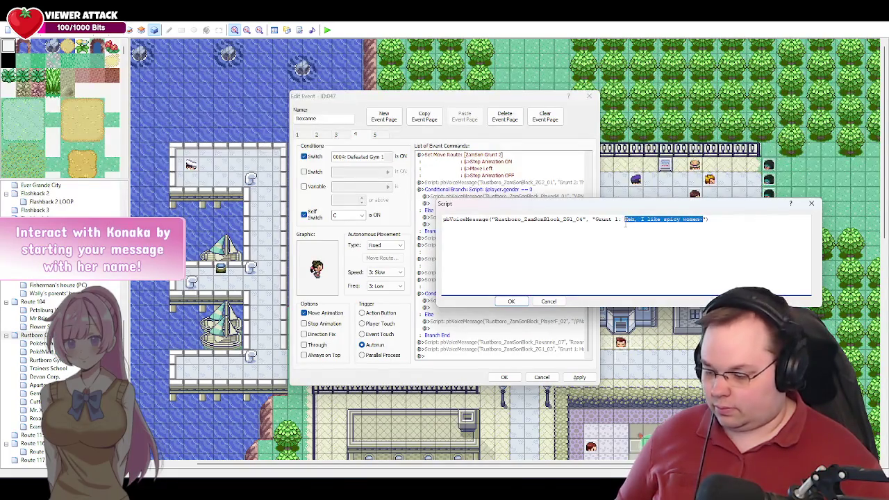
pyautogui.hotkey('alt', 'Tab')
pyautogui.hotkey('ctrl', 'c')
pyautogui.hotkey('alt', 'Tab')
pyautogui.hotkey('ctrl', 'v')
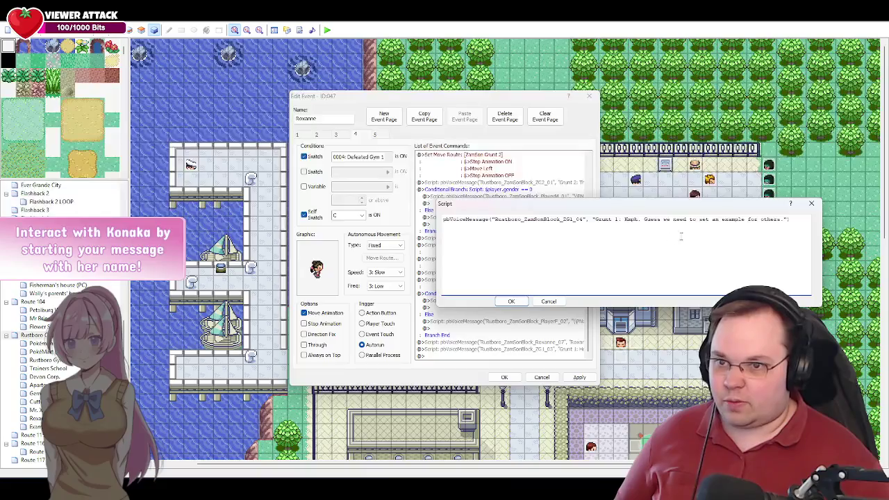
pyautogui.click(512, 302)
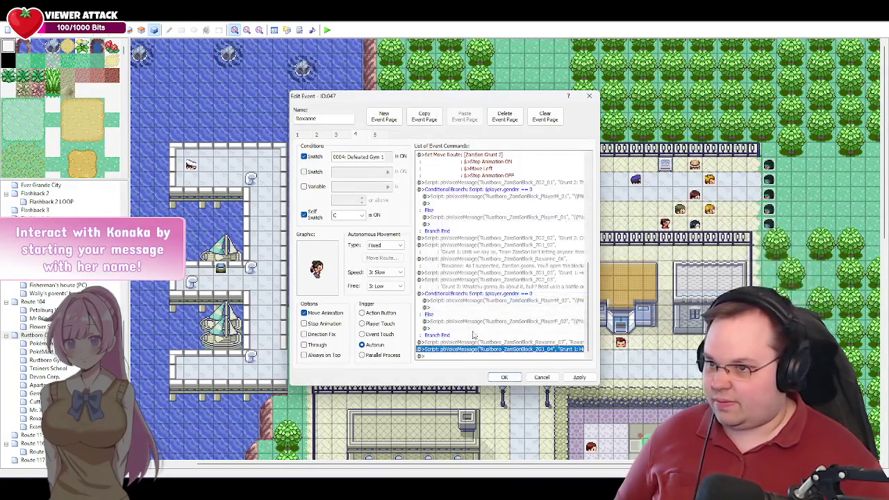
pyautogui.click(579, 377)
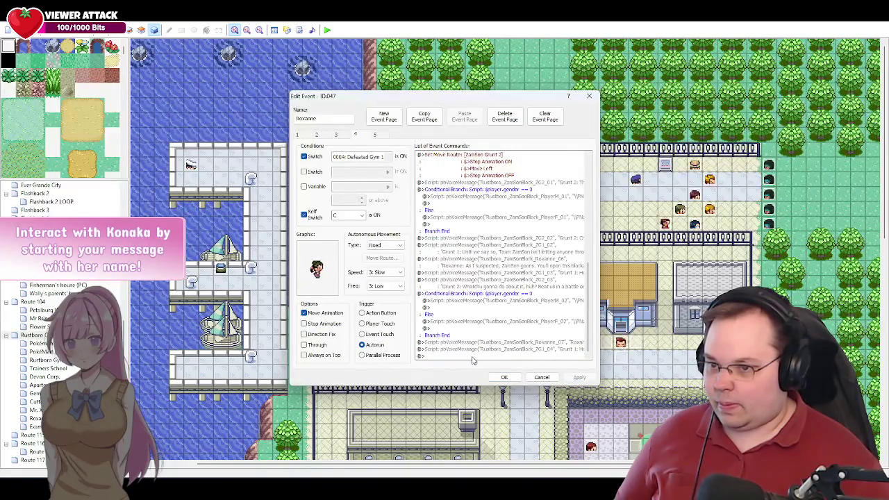
pyautogui.click(521, 282)
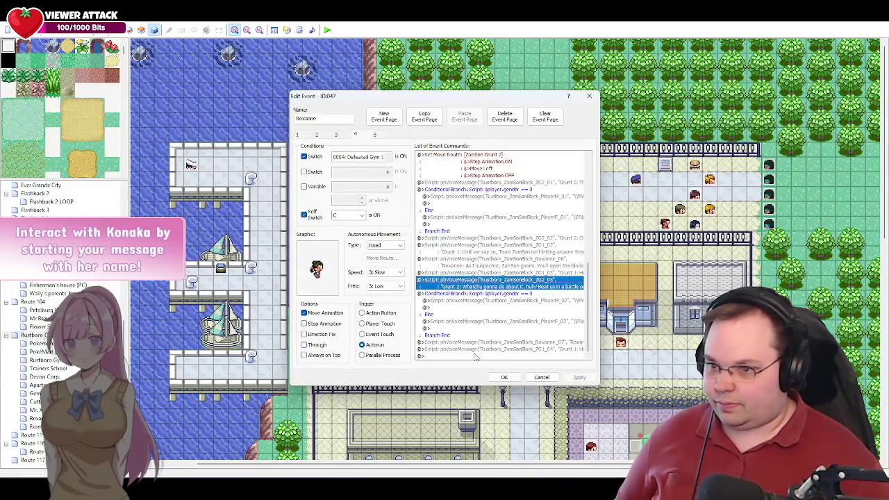
# Paste a copy of the ZG2_03 voice command at the end of the list.
pyautogui.click(452, 356)
pyautogui.hotkey('ctrl', 'v')
pyautogui.click(503, 346)
# Change the copy to ZG2_04 saying 'You're Arceusdamn right.' on one line and apply.
pyautogui.doubleClick(503, 347)
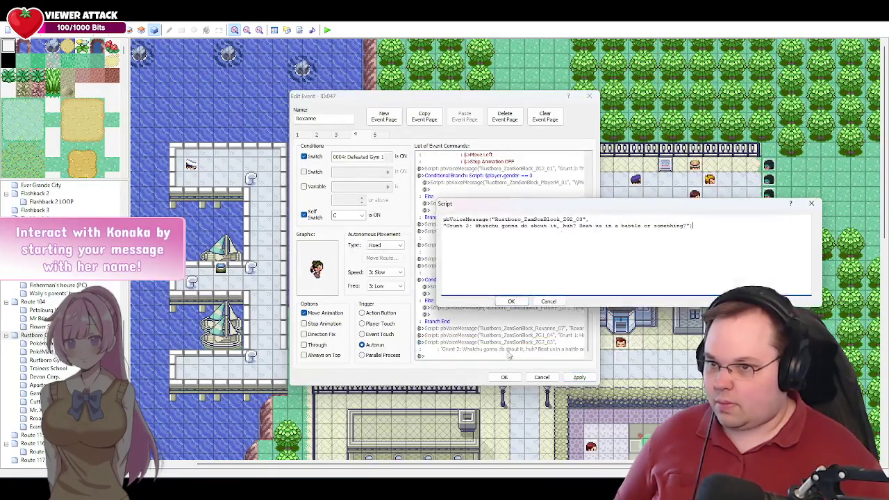
pyautogui.click(583, 219)
pyautogui.press('BackSpace')
pyautogui.write('4')
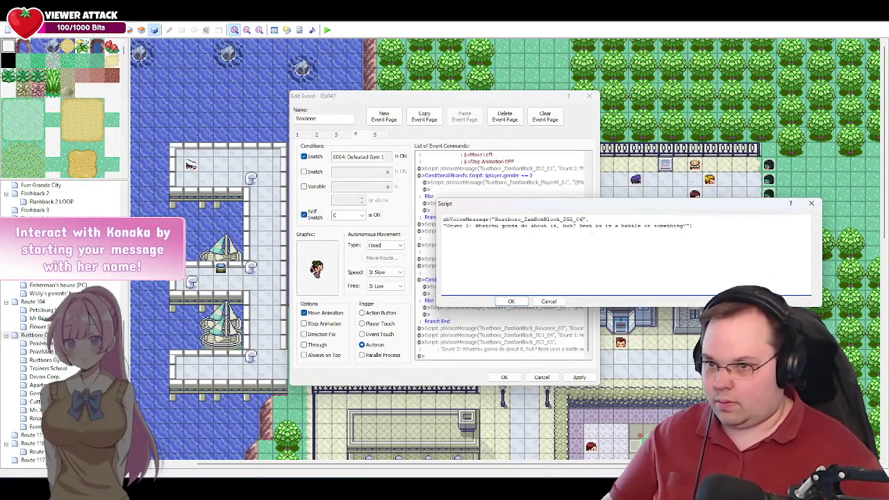
pyautogui.moveTo(686, 225); pyautogui.dragTo(477, 228)
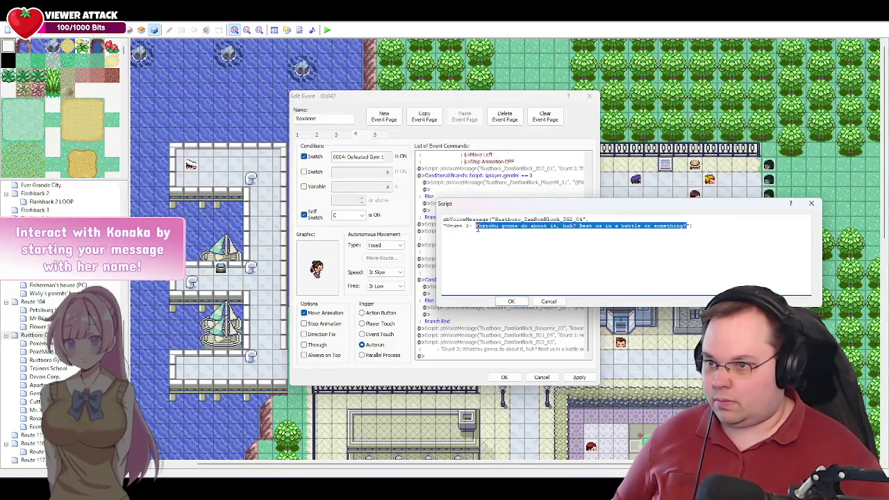
pyautogui.hotkey('alt', 'Tab')
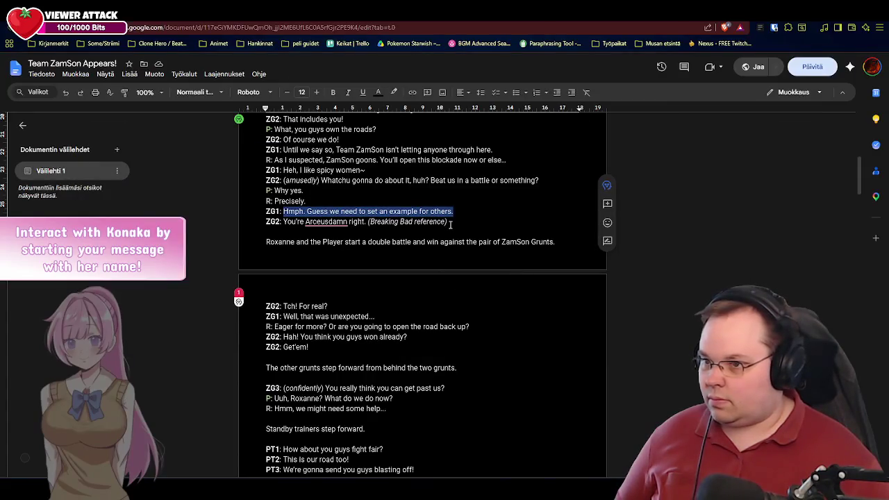
pyautogui.moveTo(367, 223); pyautogui.dragTo(285, 225)
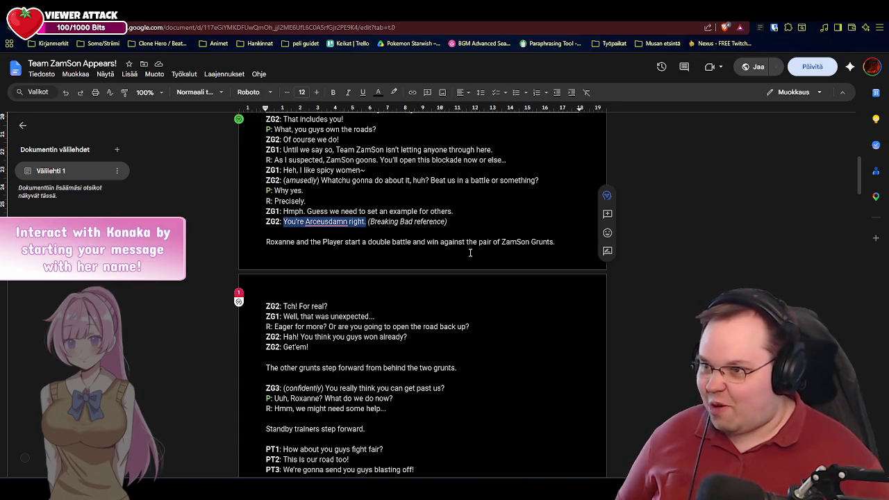
pyautogui.hotkey('alt', 'Tab')
pyautogui.hotkey('ctrl', 'v')
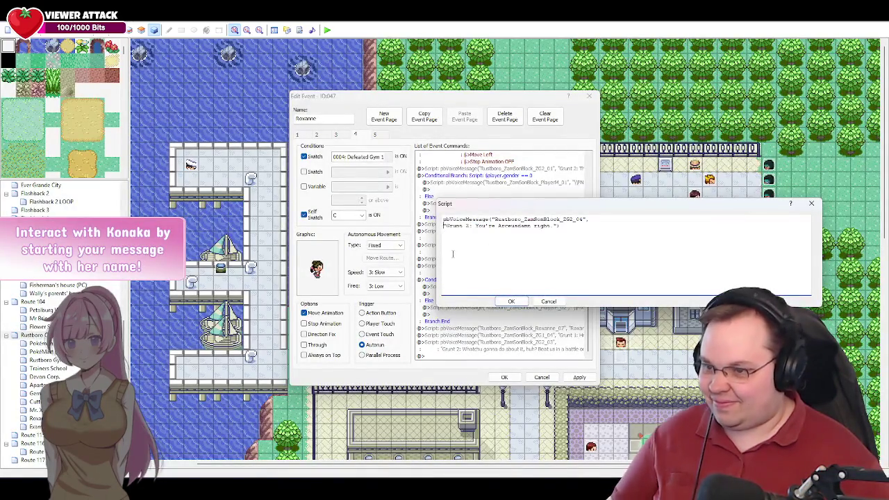
pyautogui.press('BackSpace')
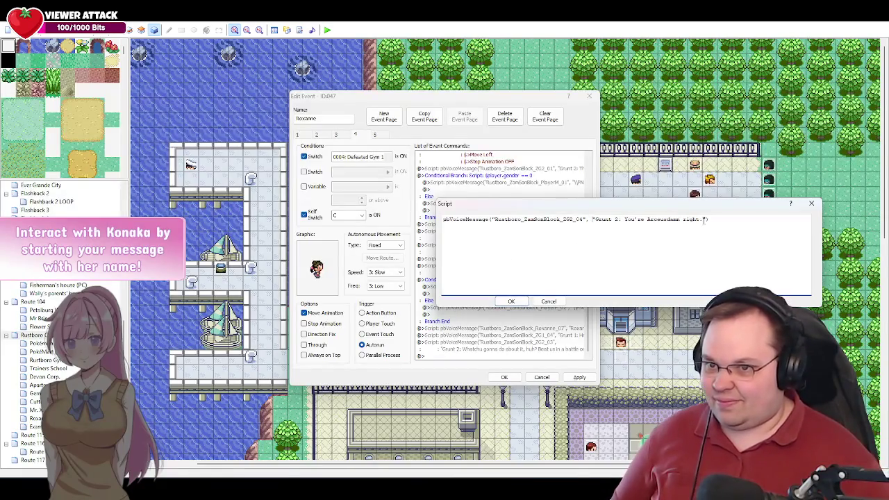
pyautogui.click(702, 220)
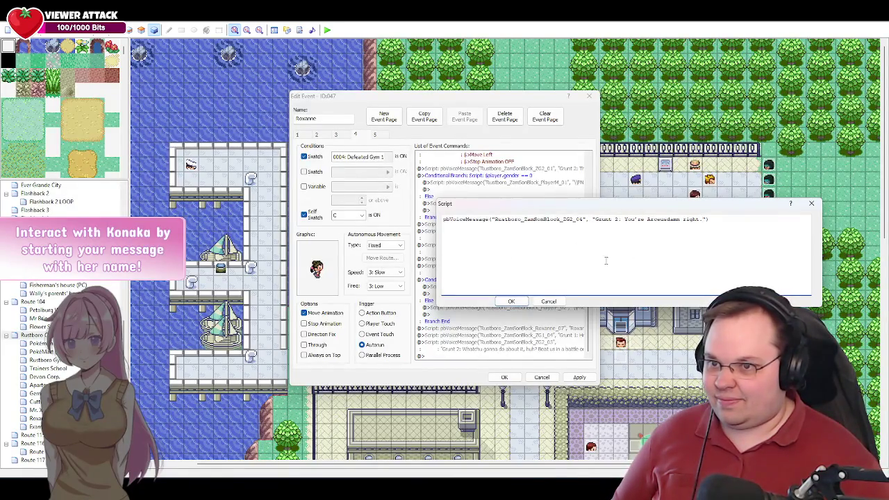
pyautogui.click(514, 303)
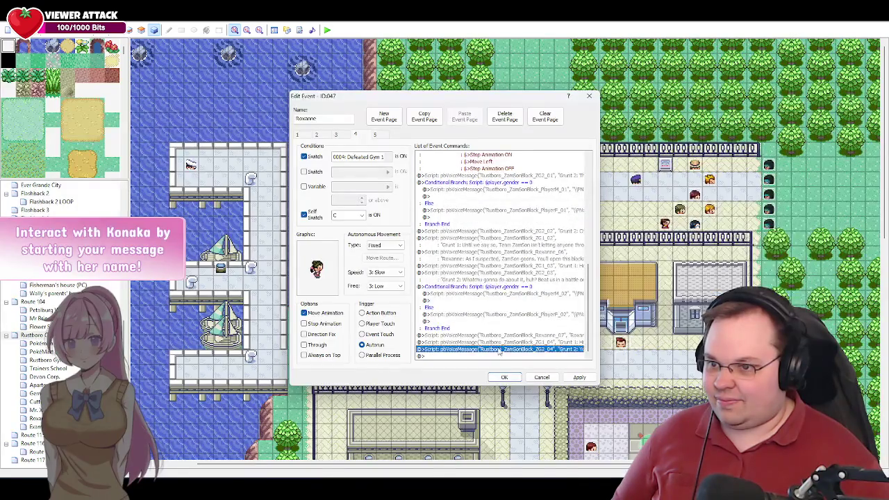
pyautogui.click(580, 378)
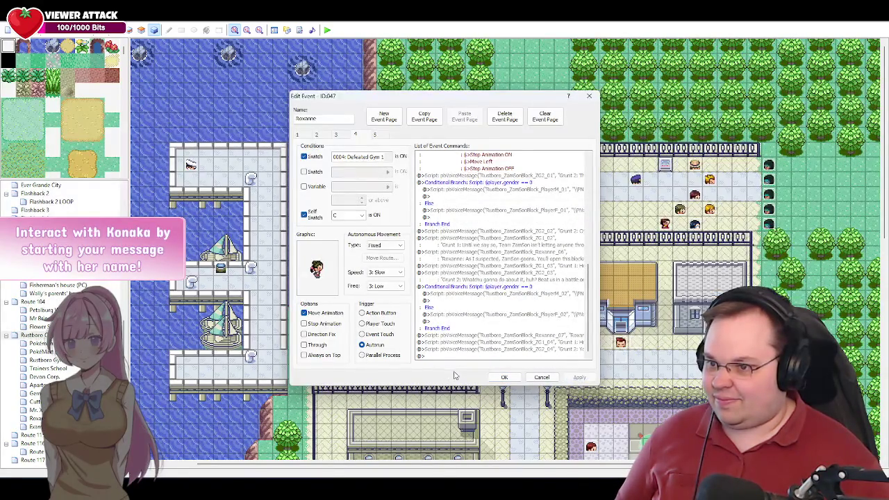
pyautogui.hotkey('alt', 'Tab')
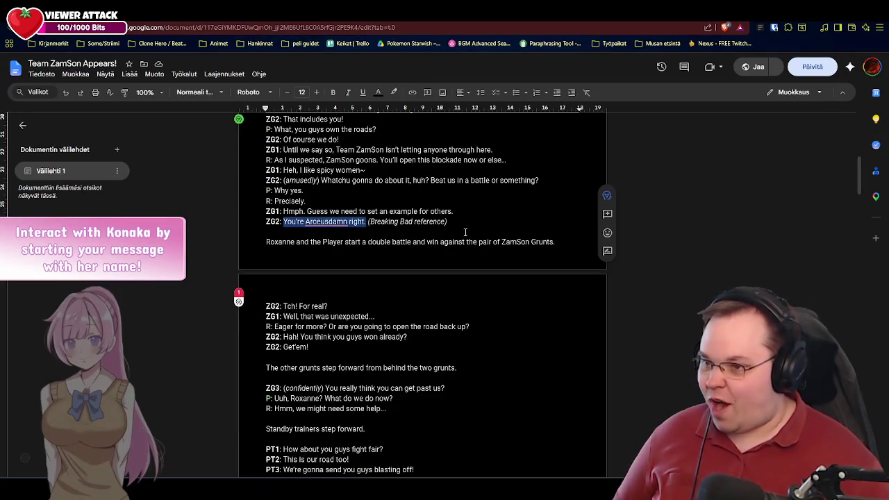
# Scroll past the 'Arceusdamn' line to check the remaining roadblock dialogue, then return to the event.
pyautogui.click(461, 225)
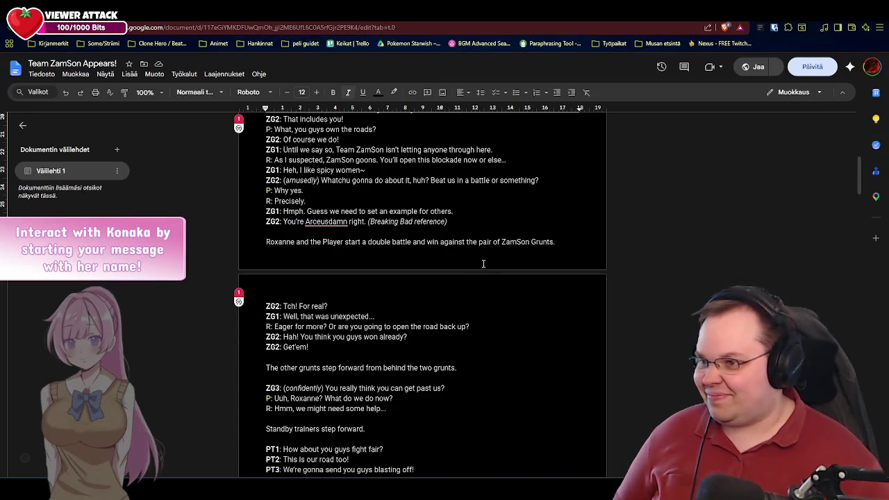
pyautogui.scroll(-1, 484, 261)
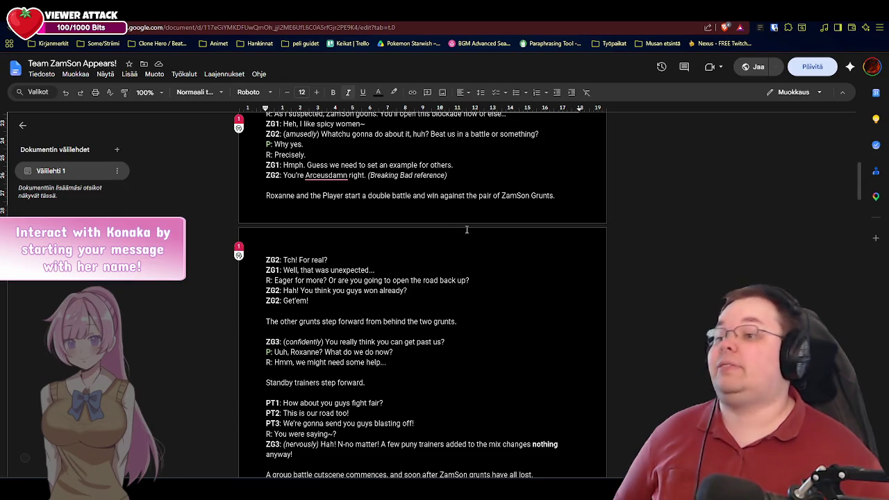
pyautogui.hotkey('alt', 'Tab')
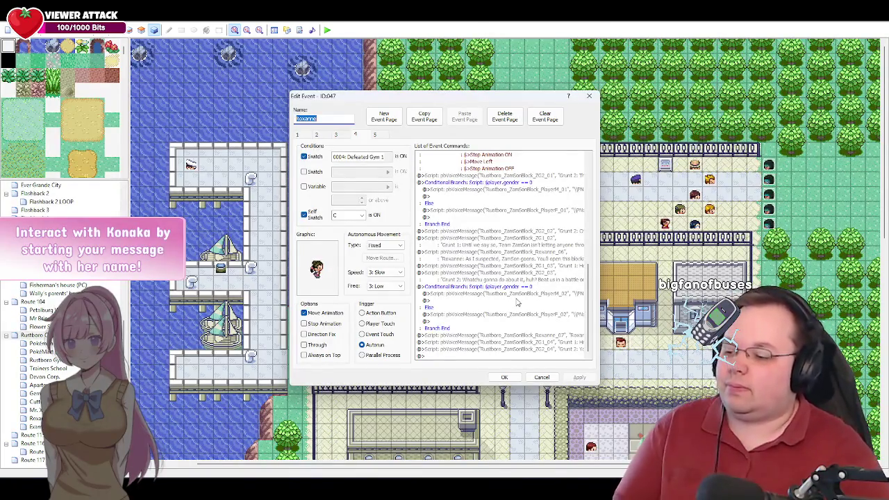
# Name the event 0, apply it, and close the event editor with OK.
pyautogui.write('0')
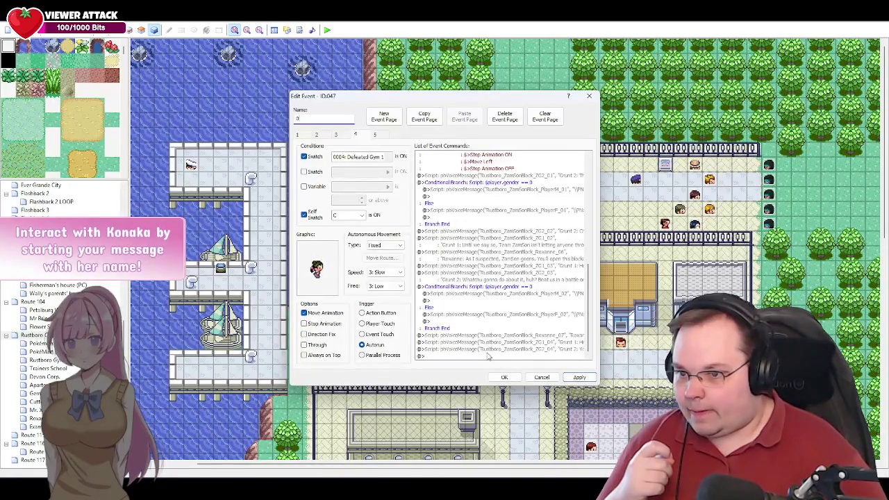
pyautogui.click(576, 378)
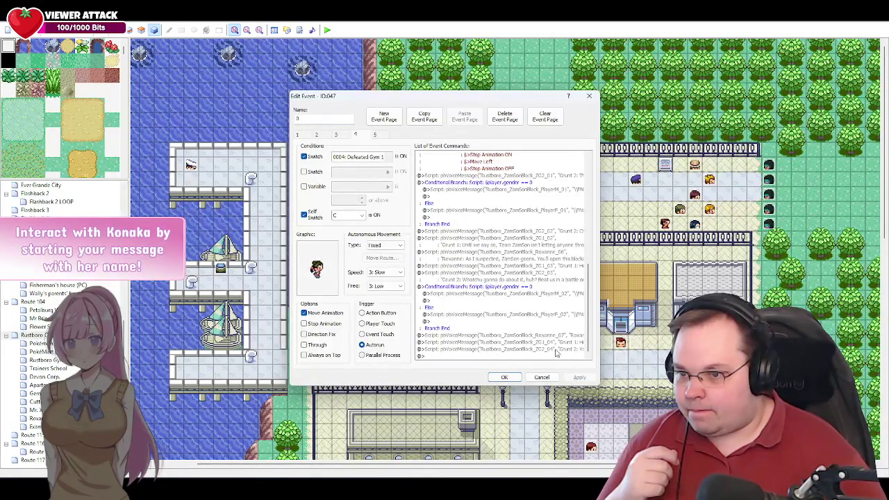
pyautogui.click(437, 356)
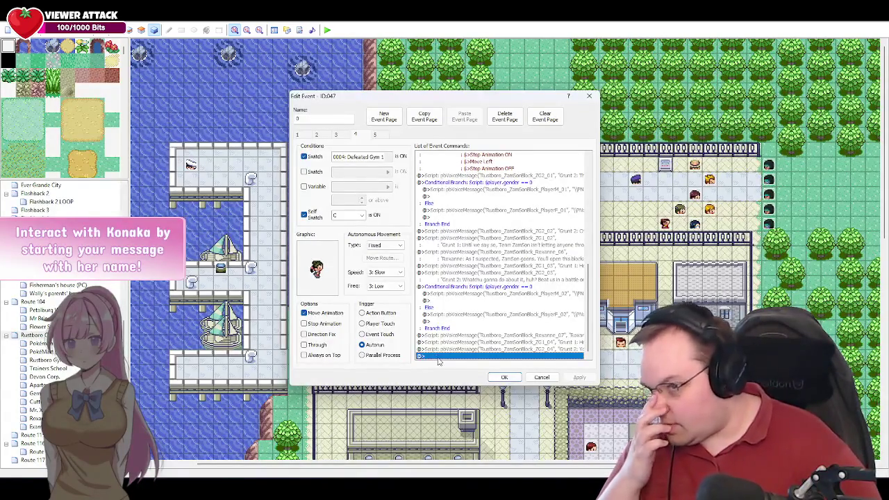
pyautogui.click(507, 376)
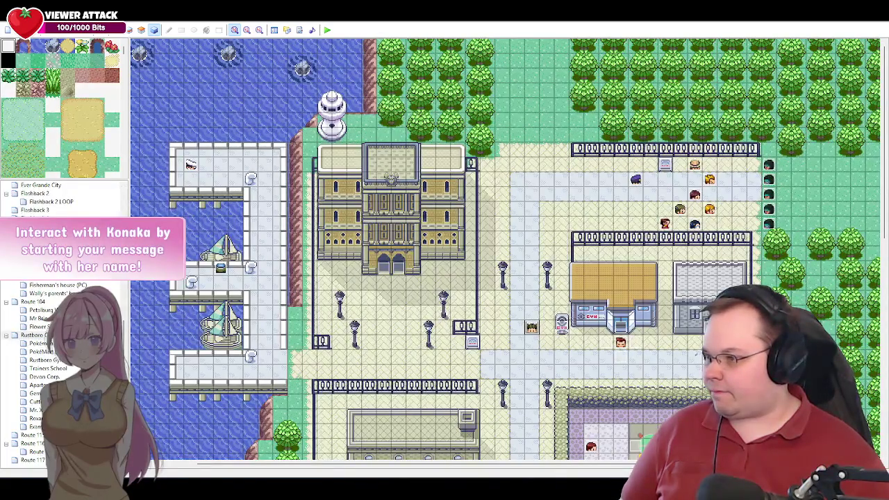
# Copy the pbTrainerIntro(:TWINS) script line from the Route 104 twin trainer event.
pyautogui.click(38, 302)
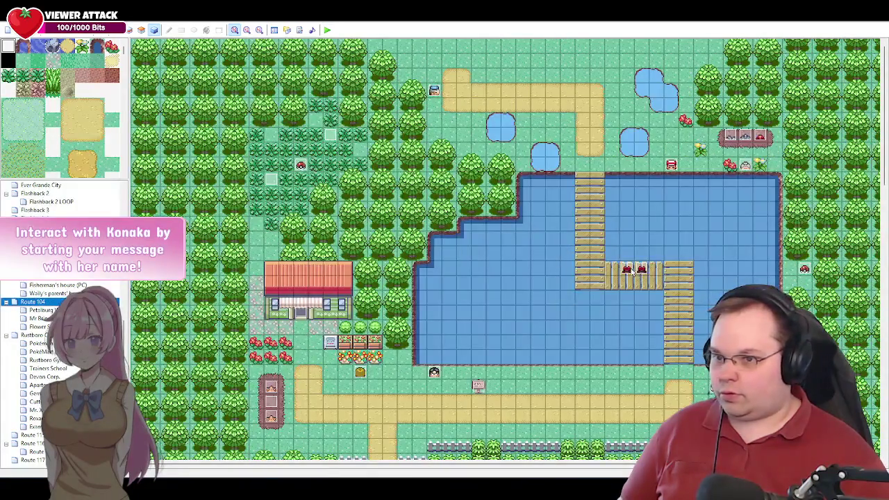
pyautogui.doubleClick(628, 271)
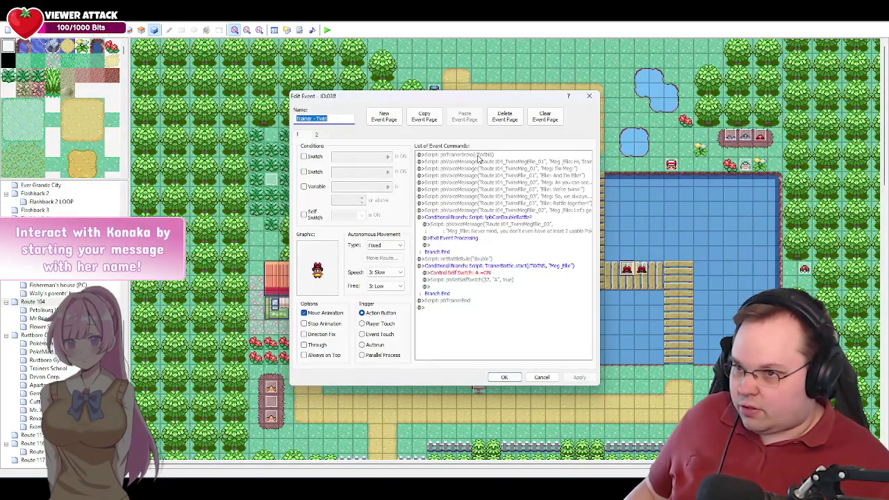
pyautogui.click(478, 156)
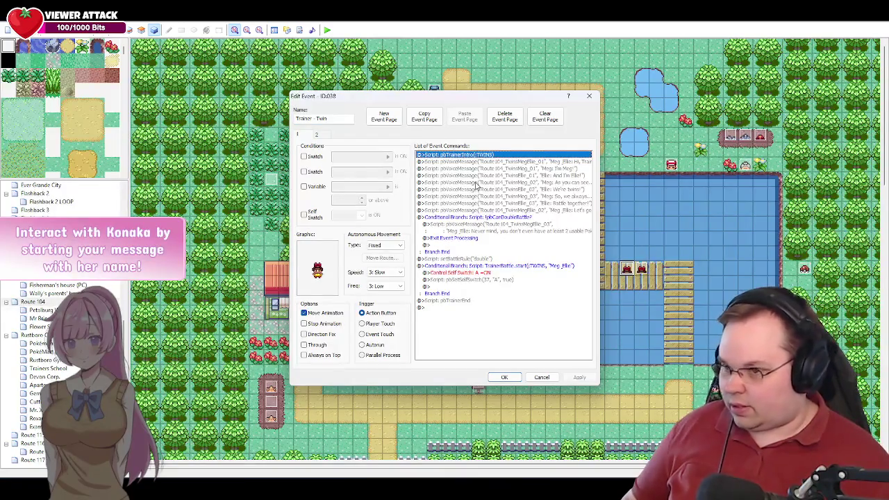
pyautogui.click(540, 377)
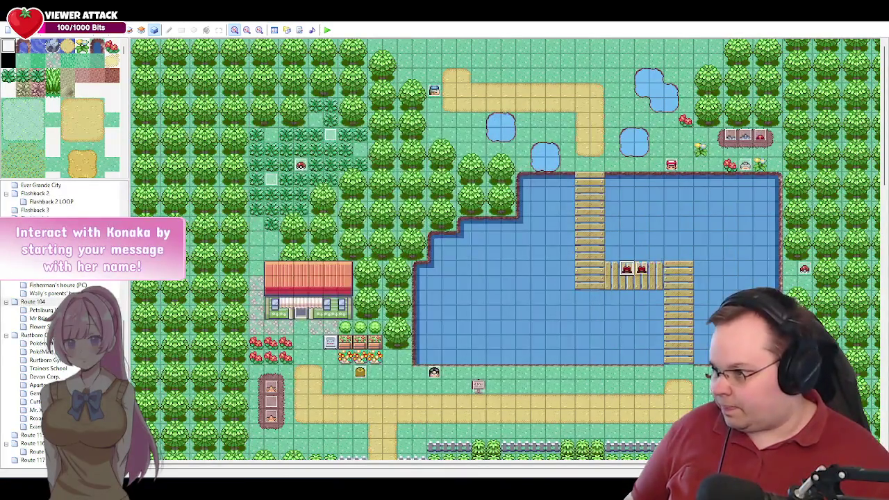
# Paste pbTrainerIntro(:TWINS) above the Grunt 1 line on page 4 of event 047.
pyautogui.click(31, 335)
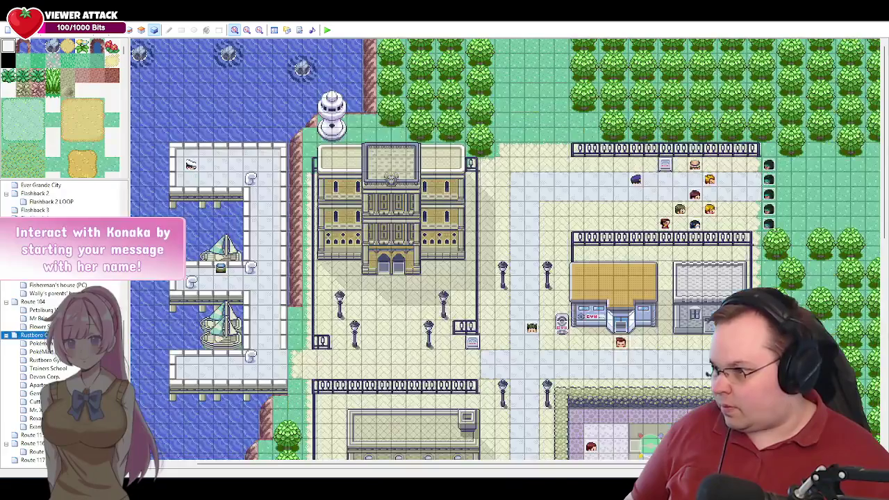
pyautogui.doubleClick(532, 330)
pyautogui.click(355, 135)
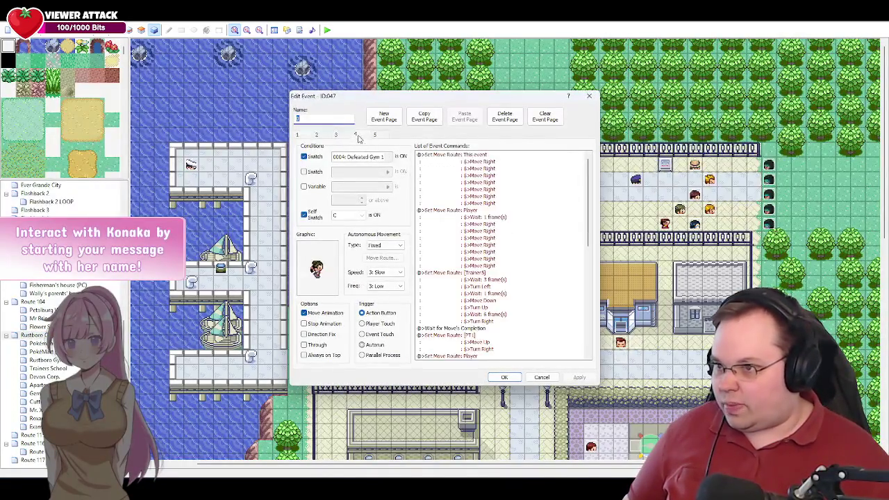
pyautogui.moveTo(586, 263); pyautogui.dragTo(586, 282)
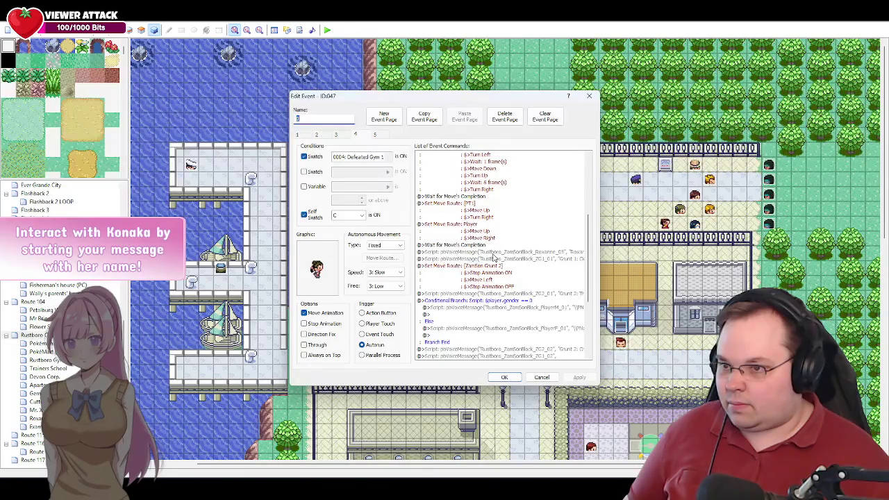
pyautogui.click(472, 260)
pyautogui.hotkey('ctrl', 'v')
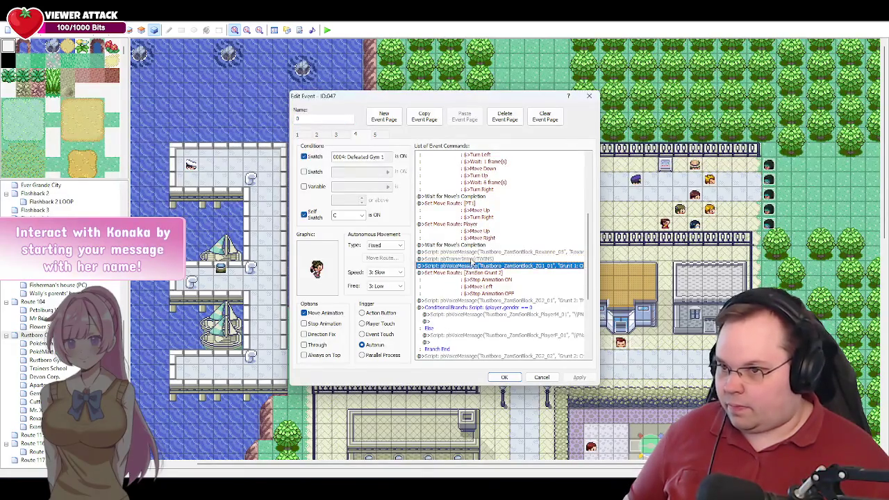
pyautogui.doubleClick(469, 261)
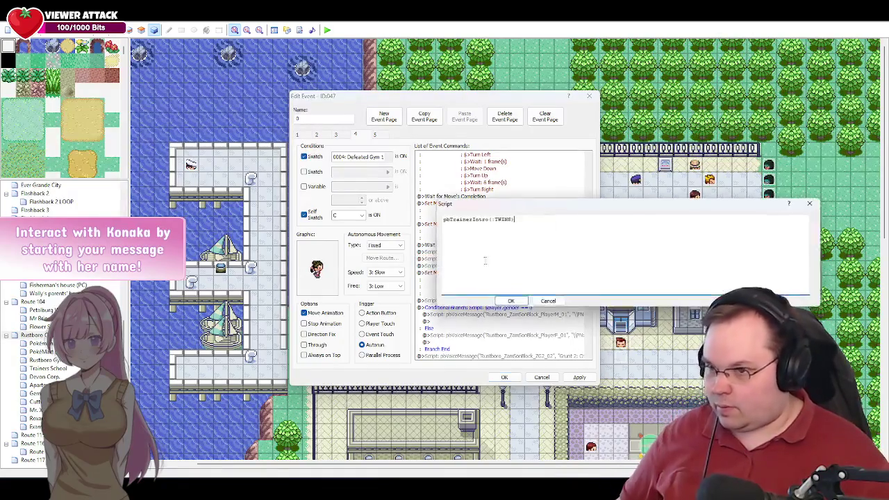
# Delete the TWINS trainer type from the pbTrainerIntro script and open File Explorer.
pyautogui.press('BackSpace')
pyautogui.press('BackSpace')
pyautogui.press('BackSpace')
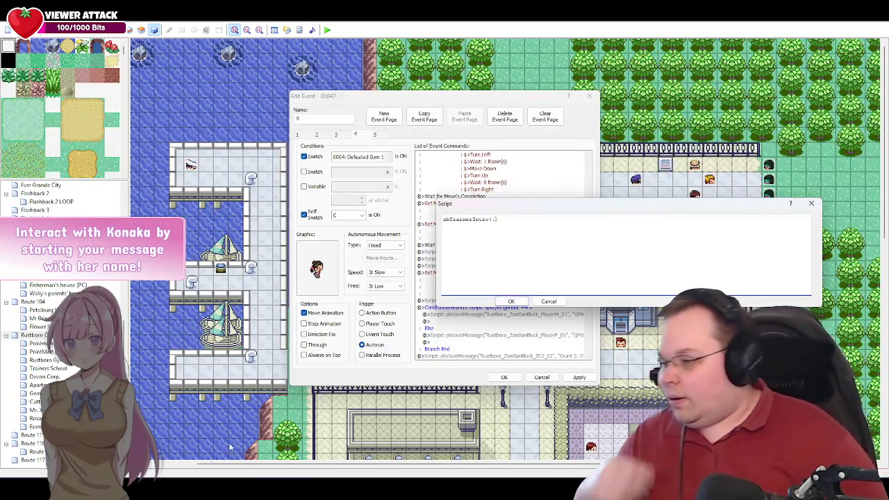
pyautogui.press('super+e')
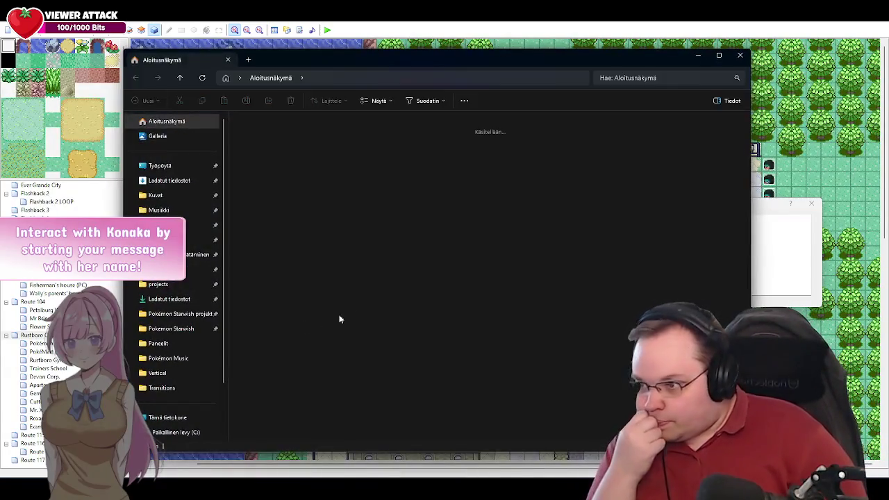
# Open trainer_types.txt from the Pokemon Starwish project's PBS folder in Notepad++.
pyautogui.click(171, 329)
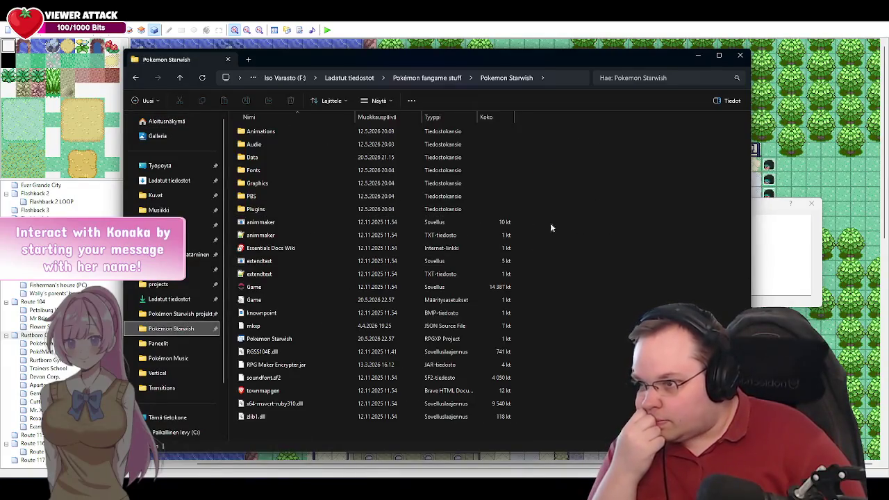
pyautogui.click(256, 197)
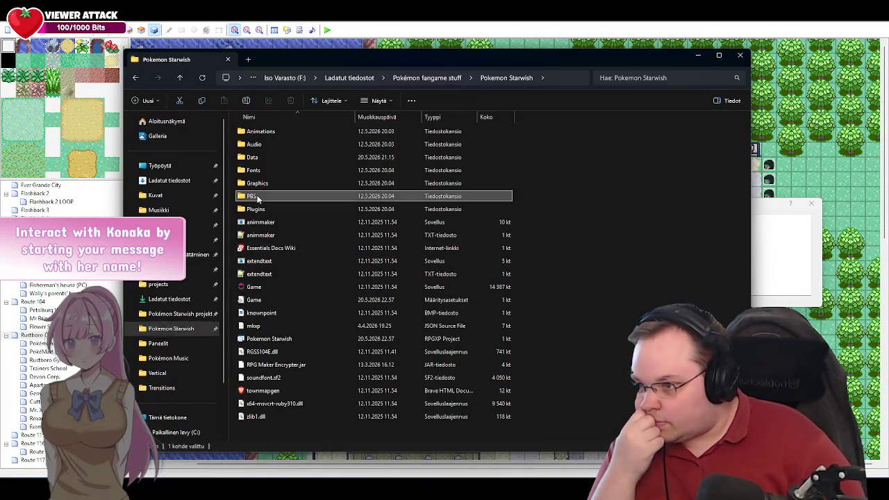
pyautogui.doubleClick(256, 197)
pyautogui.scroll(-5, 575, 298)
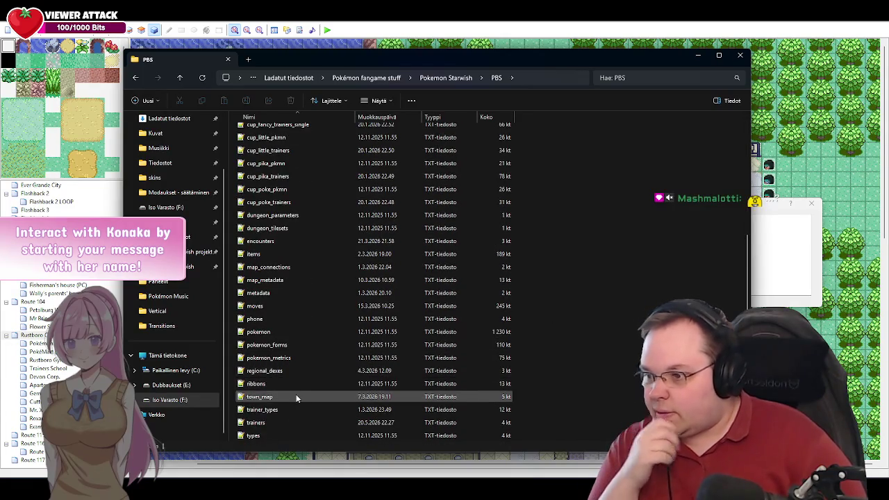
pyautogui.click(269, 412)
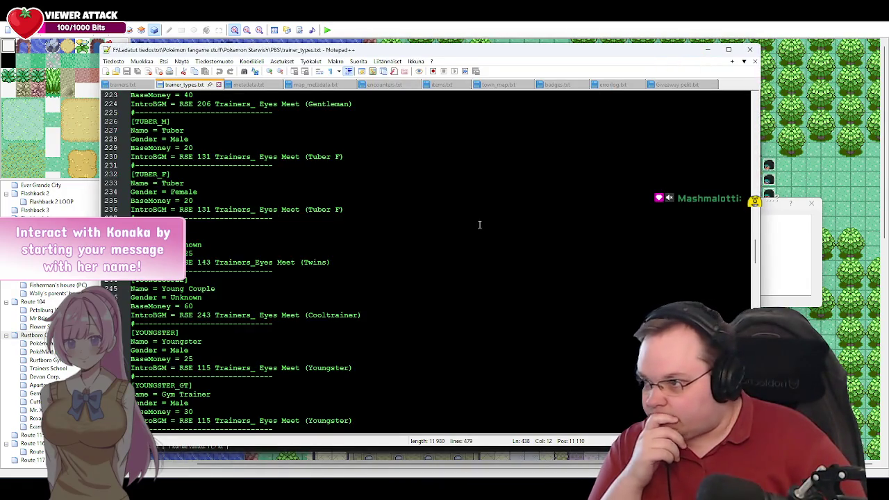
# Scroll up trainer_types.txt, remove a stray 0 from Flashback, and switch to RoosterBrain Buddy.
pyautogui.scroll(20, 456, 292)
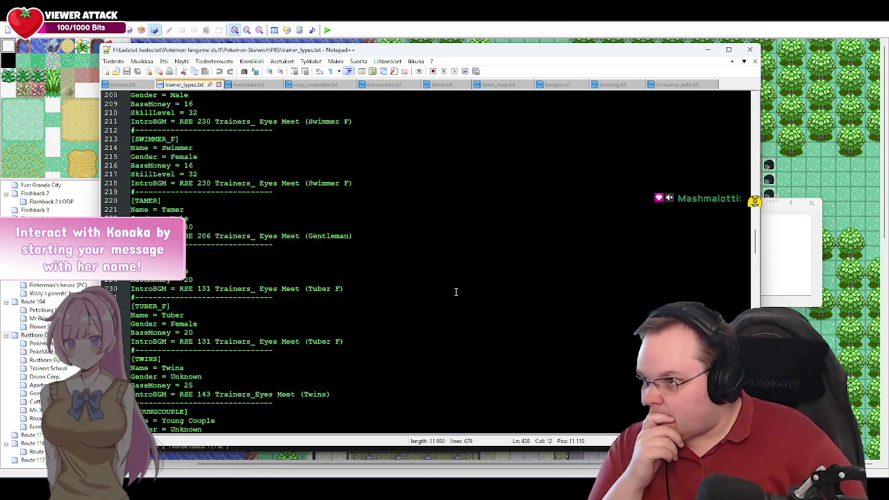
pyautogui.scroll(20, 456, 283)
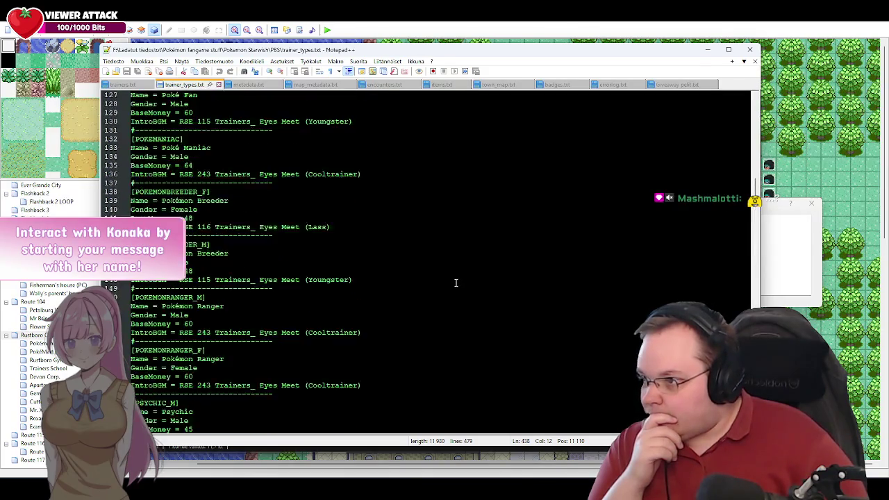
pyautogui.scroll(20, 755, 139)
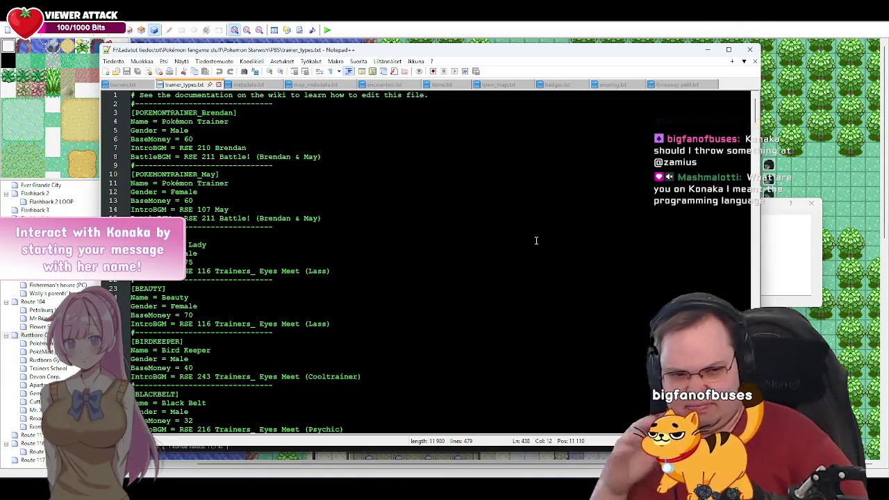
pyautogui.write('0hback')
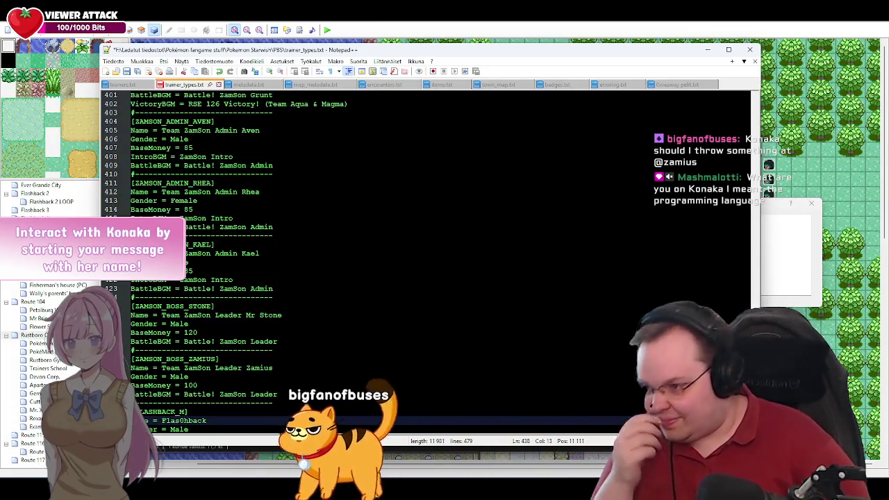
pyautogui.press('BackSpace')
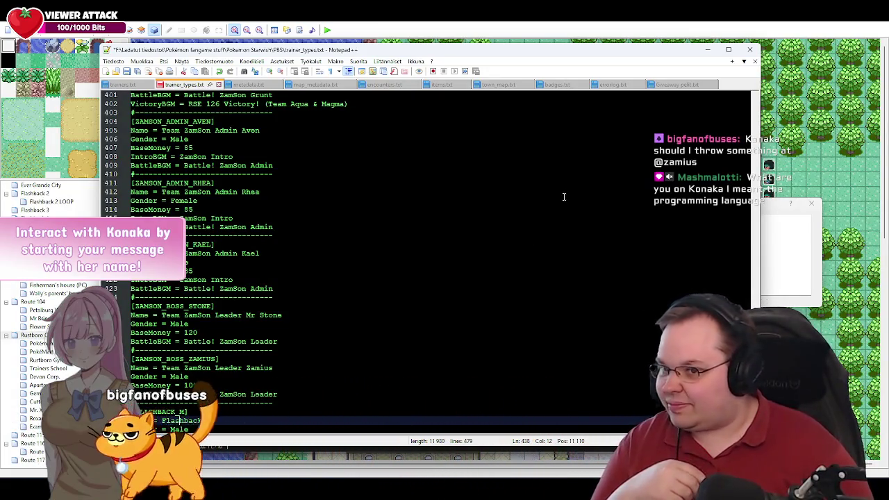
pyautogui.scroll(20, 399, 180)
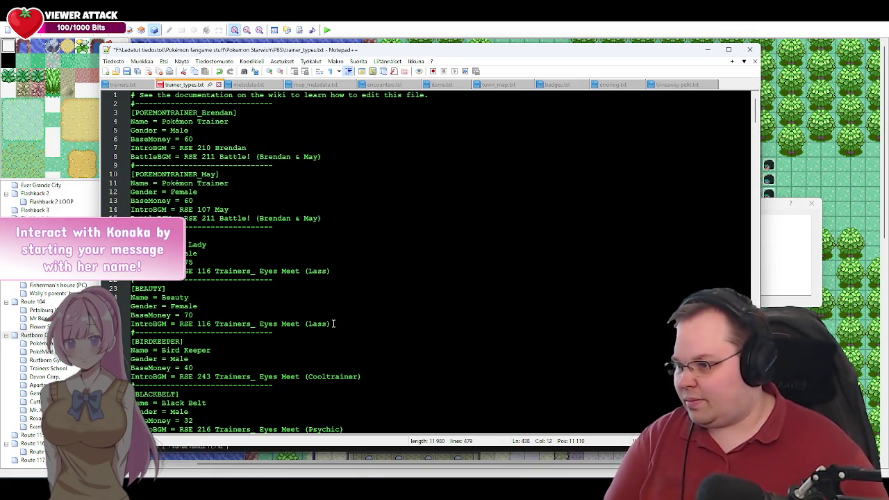
pyautogui.hotkey('alt', 'Tab')
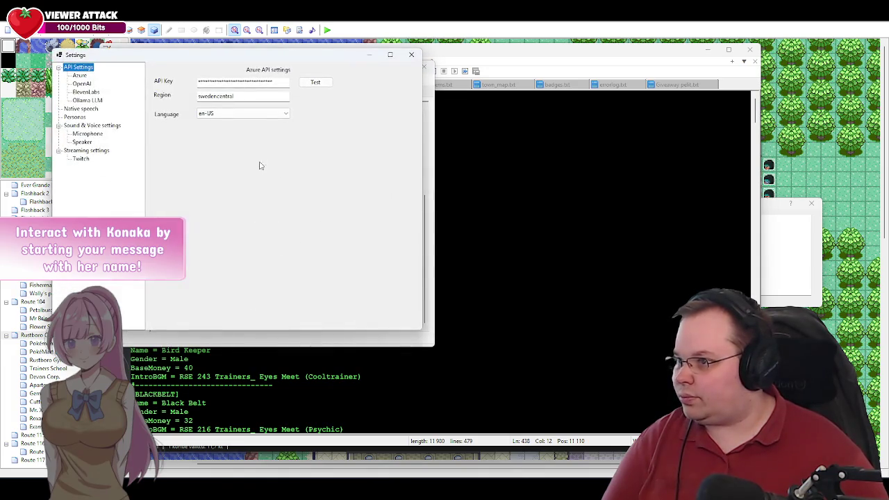
# Close RoosterBrain Buddy's API settings, check Streaming Settings, return to Main, and minimize it.
pyautogui.click(419, 56)
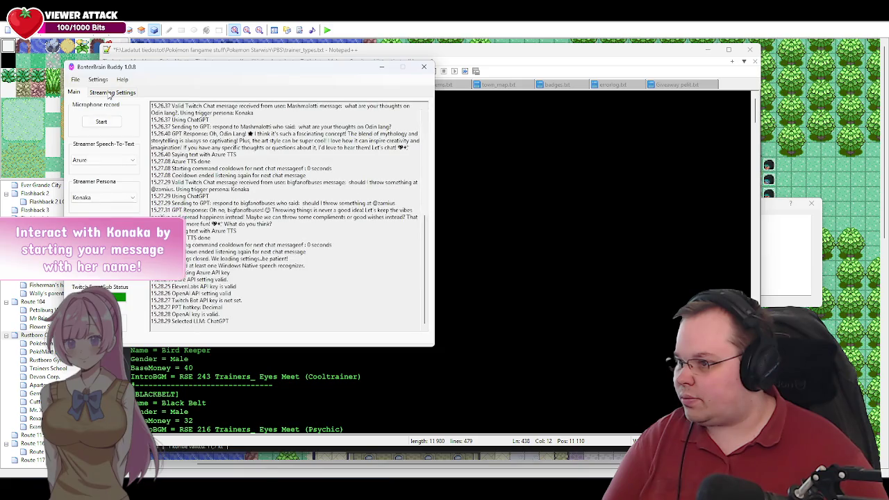
pyautogui.click(109, 93)
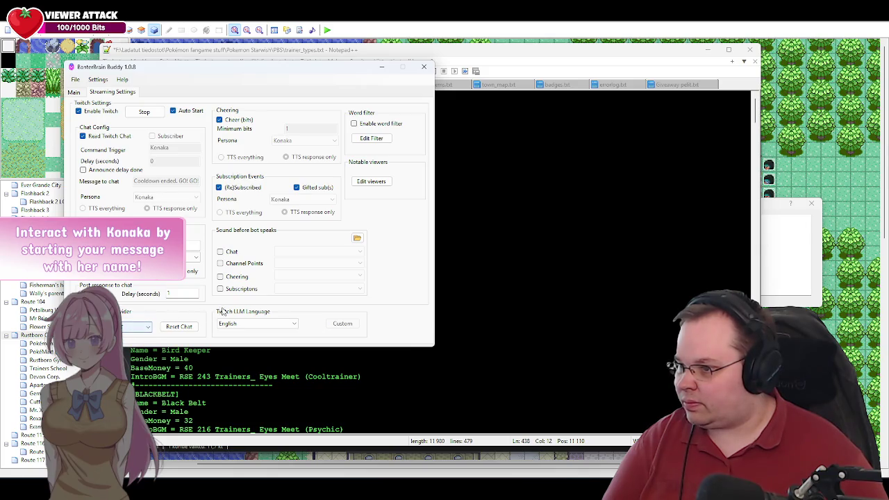
pyautogui.click(74, 92)
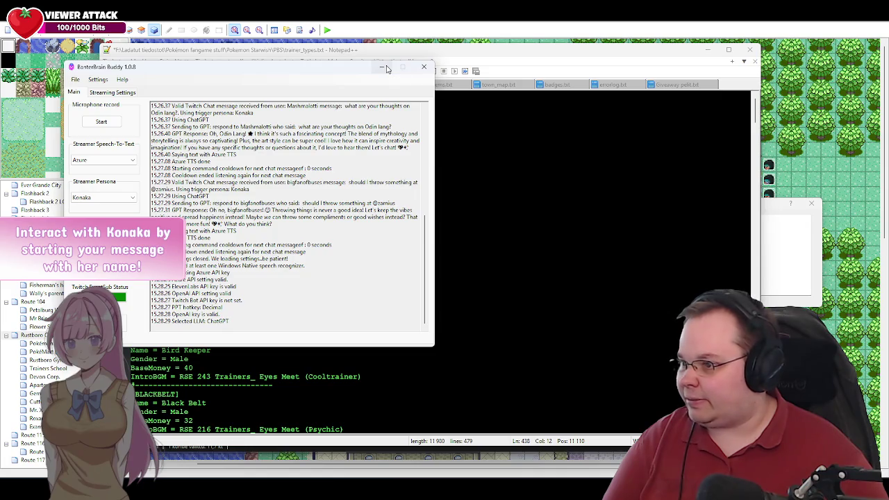
pyautogui.click(382, 67)
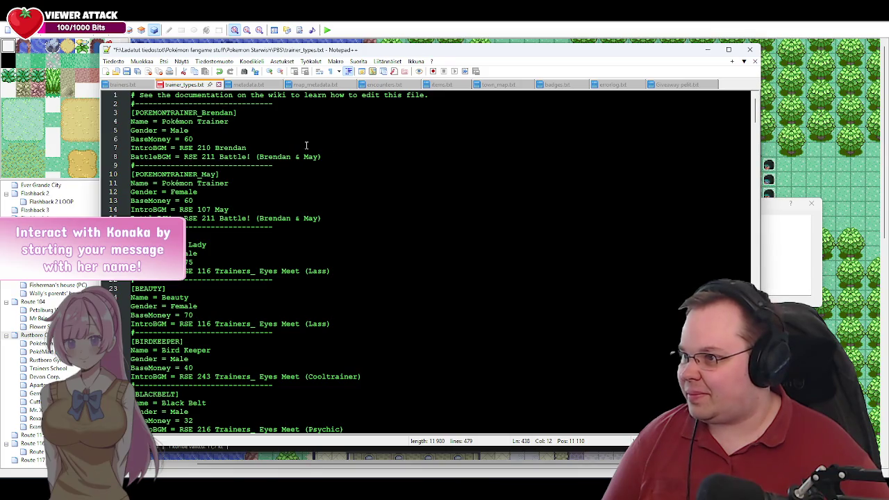
pyautogui.scroll(-3, 195, 159)
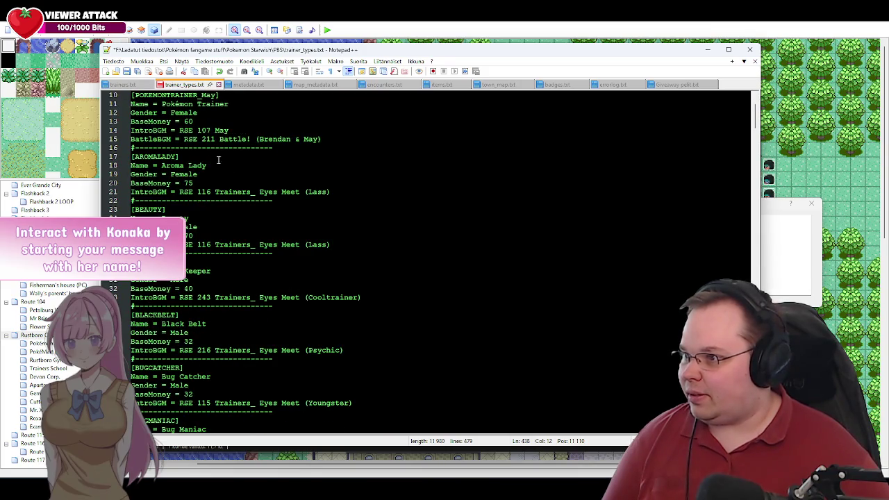
pyautogui.scroll(-3, 209, 156)
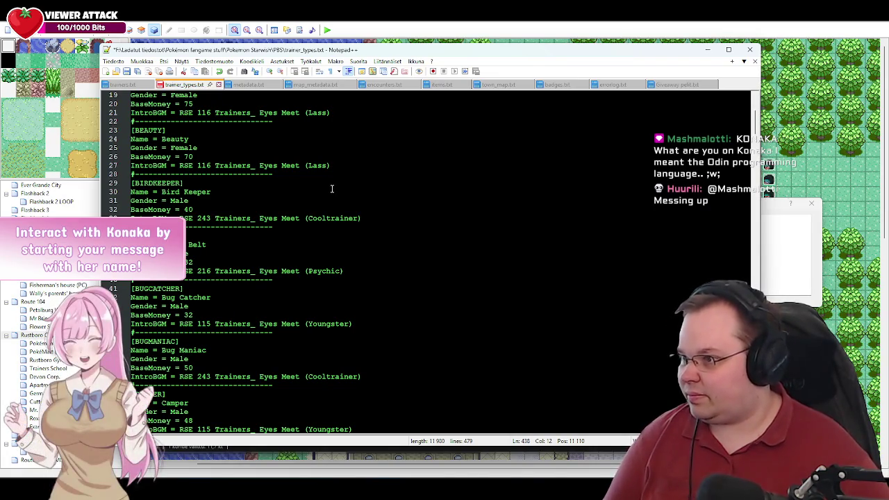
pyautogui.scroll(-2, 296, 190)
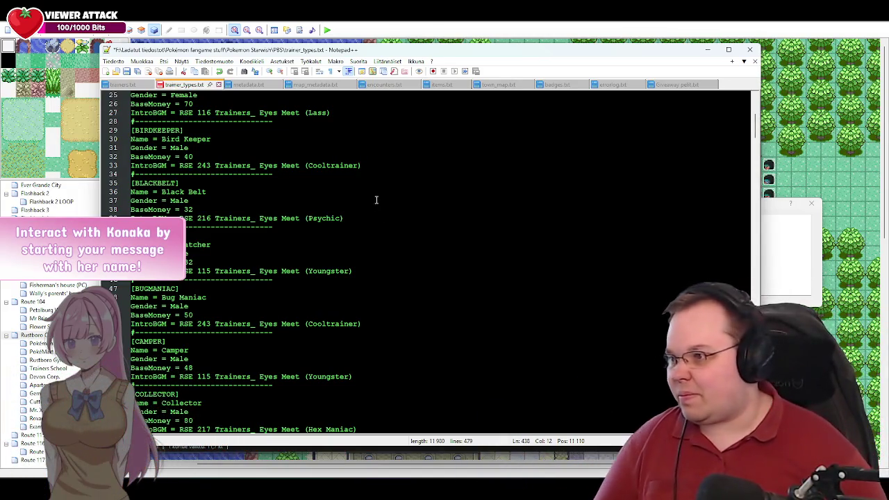
# Scroll down trainer_types.txt to the ZamSon grunt and admin entries.
pyautogui.scroll(-5, 416, 290)
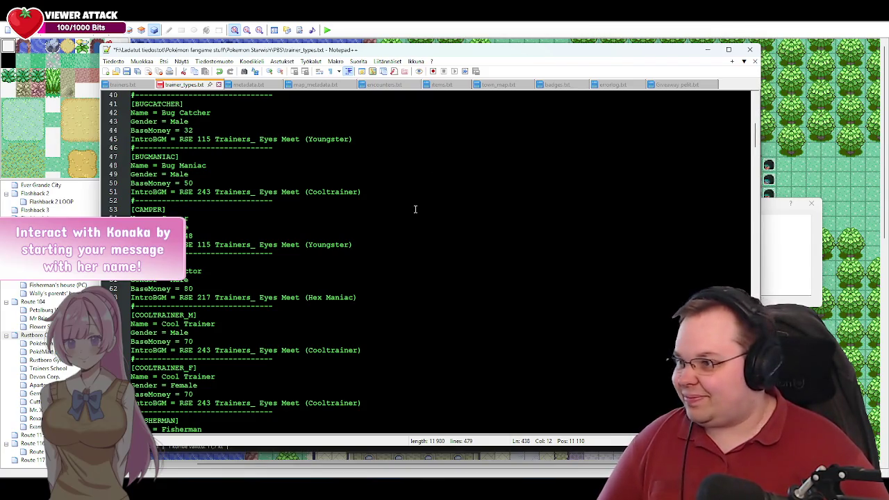
pyautogui.scroll(-3, 403, 206)
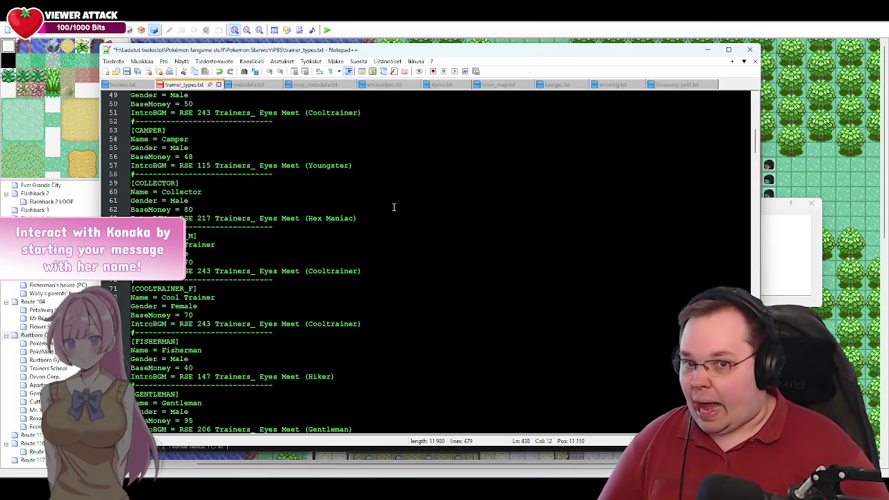
pyautogui.scroll(-2, 373, 206)
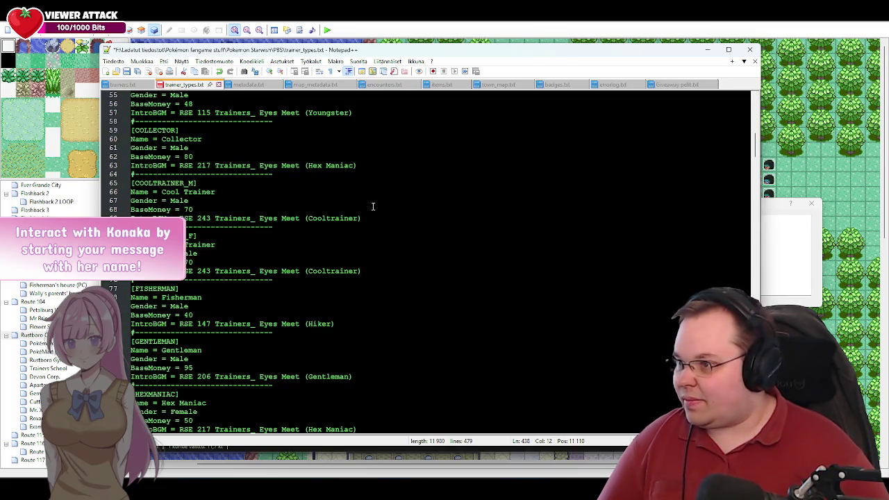
pyautogui.scroll(-1, 381, 213)
pyautogui.scroll(-2, 380, 214)
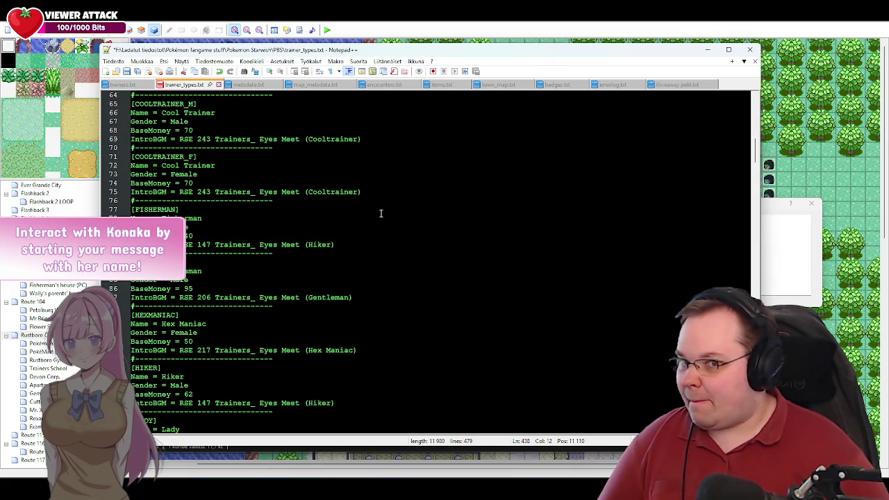
pyautogui.scroll(-2, 381, 218)
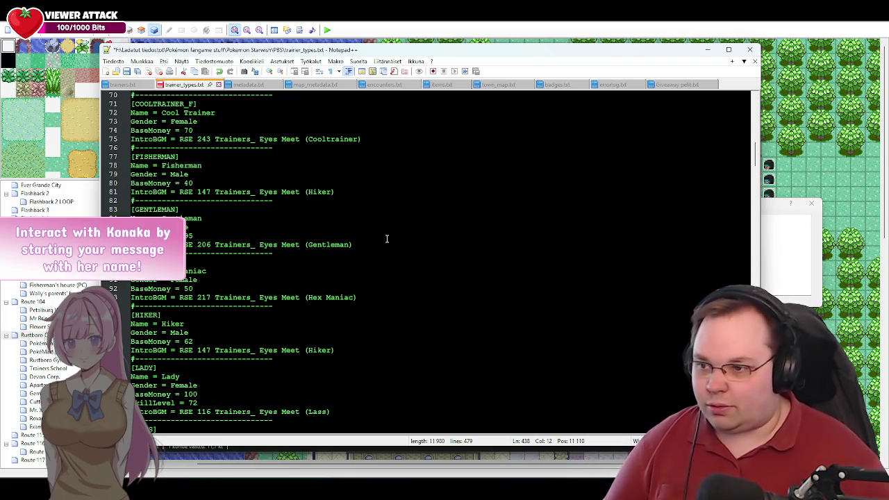
pyautogui.scroll(-5, 284, 218)
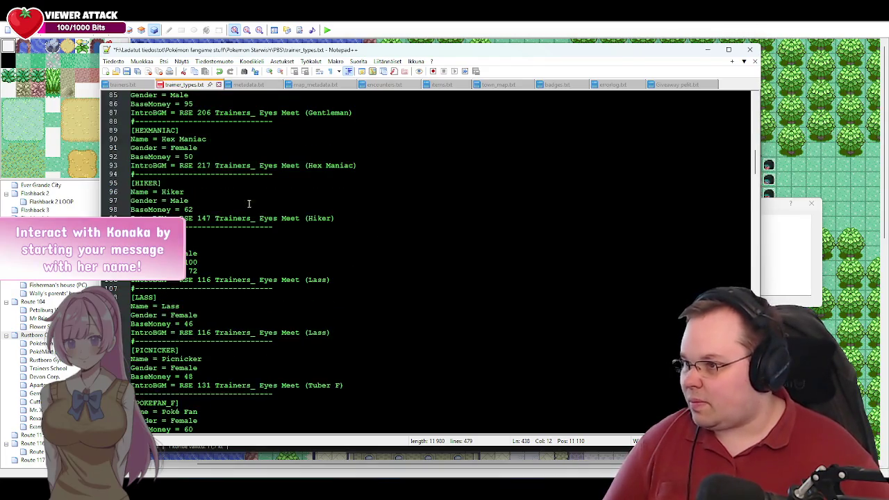
pyautogui.scroll(-7, 208, 203)
pyautogui.scroll(-11, 208, 204)
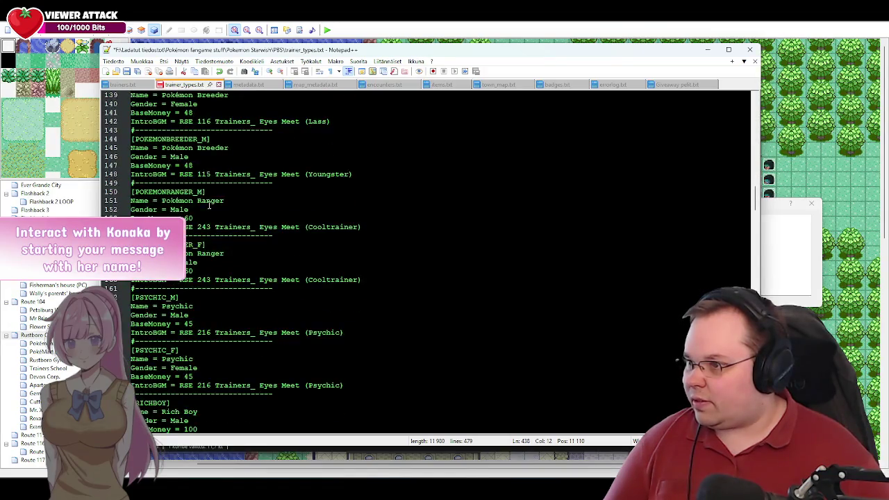
pyautogui.scroll(-6, 208, 205)
pyautogui.scroll(-20, 209, 206)
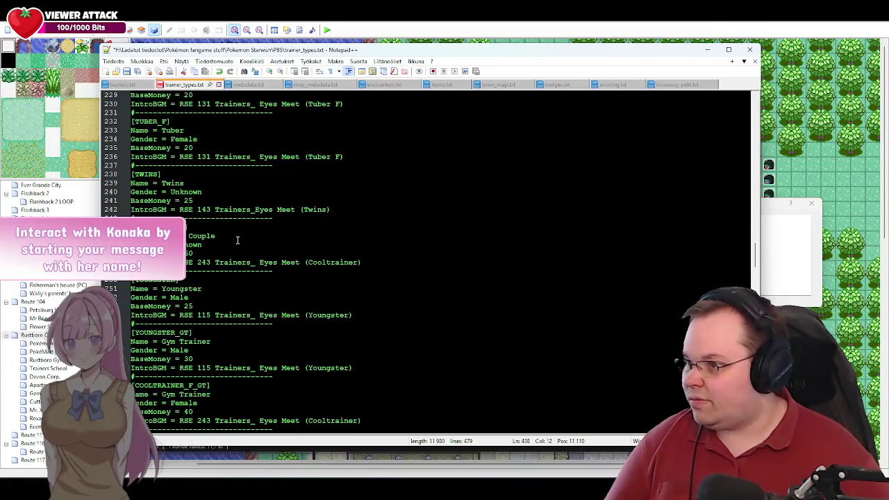
pyautogui.scroll(-4, 237, 239)
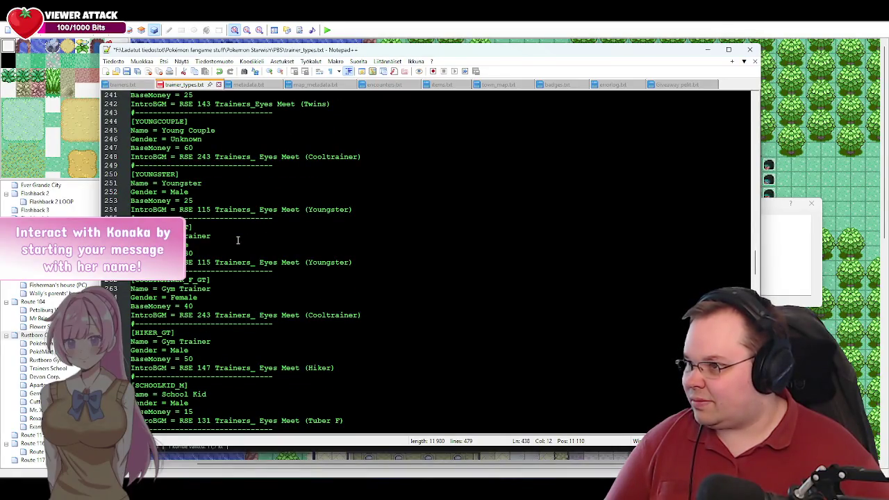
pyautogui.scroll(-3, 238, 239)
pyautogui.scroll(-4, 237, 239)
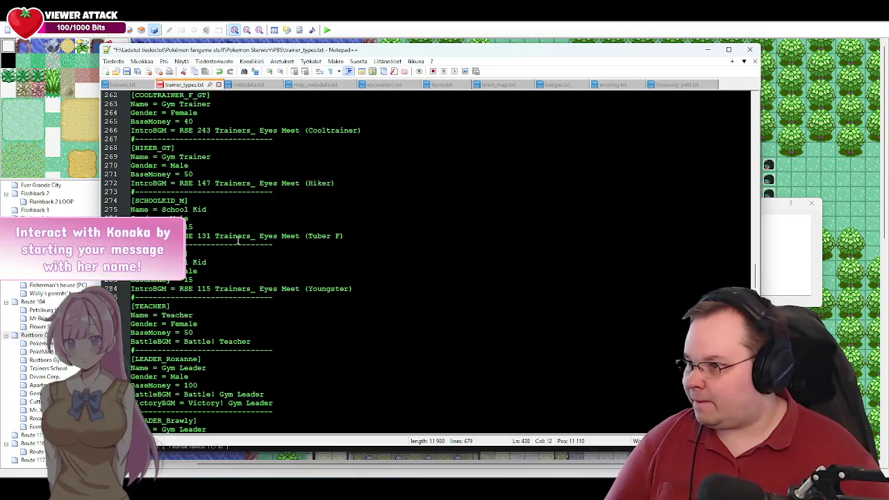
pyautogui.scroll(-10, 234, 233)
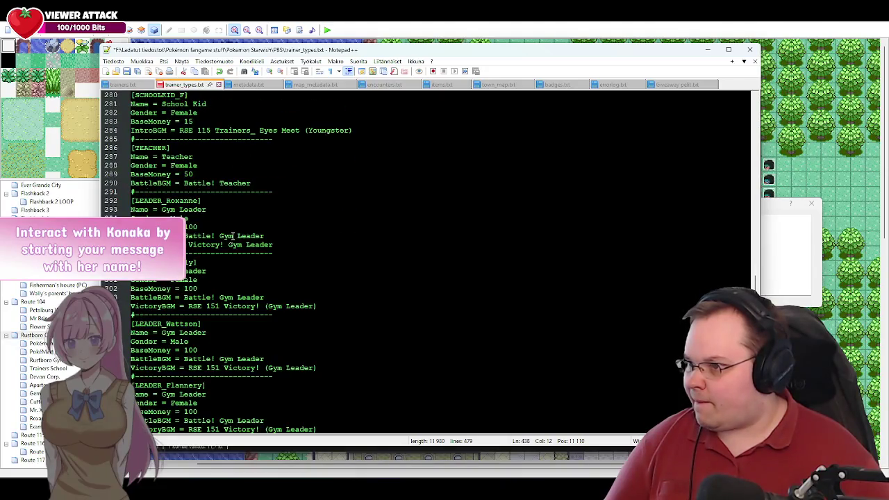
pyautogui.scroll(-9, 233, 236)
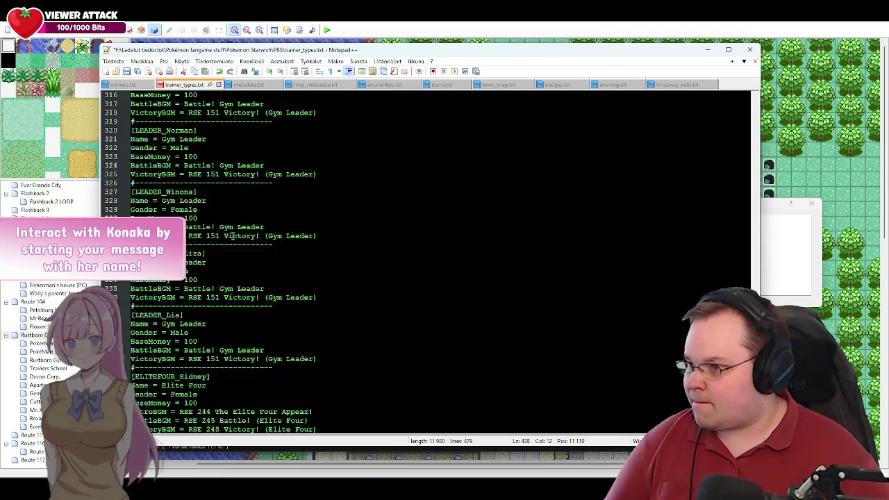
pyautogui.scroll(-11, 233, 236)
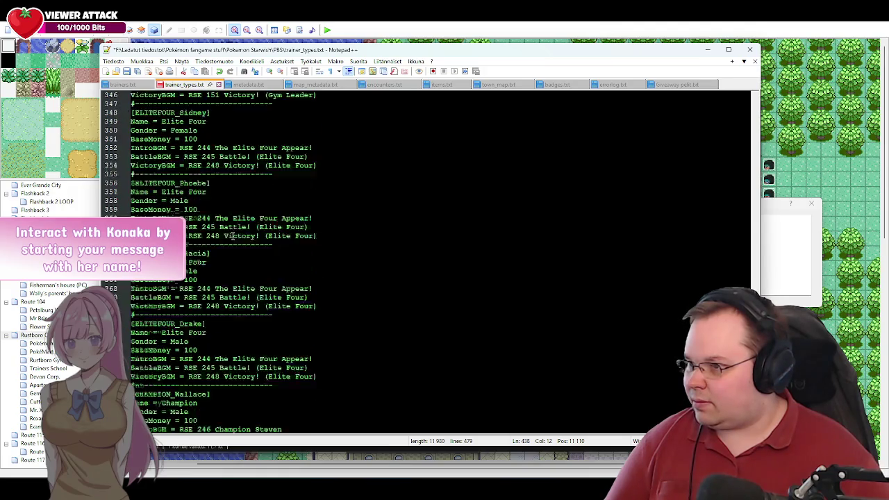
pyautogui.scroll(-5, 232, 236)
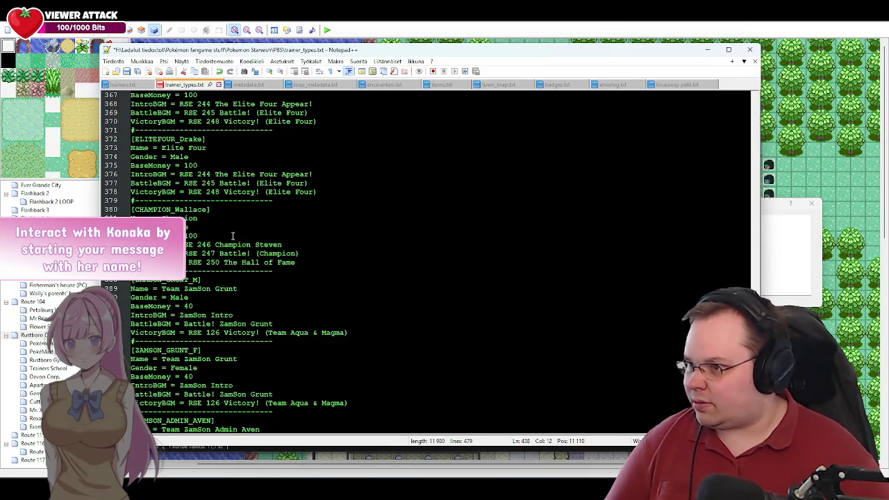
pyautogui.scroll(-4, 233, 236)
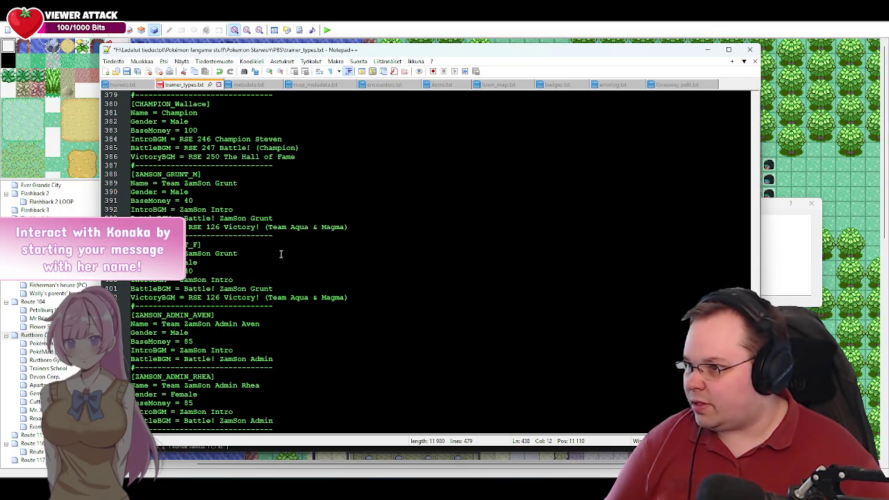
pyautogui.scroll(5, 288, 256)
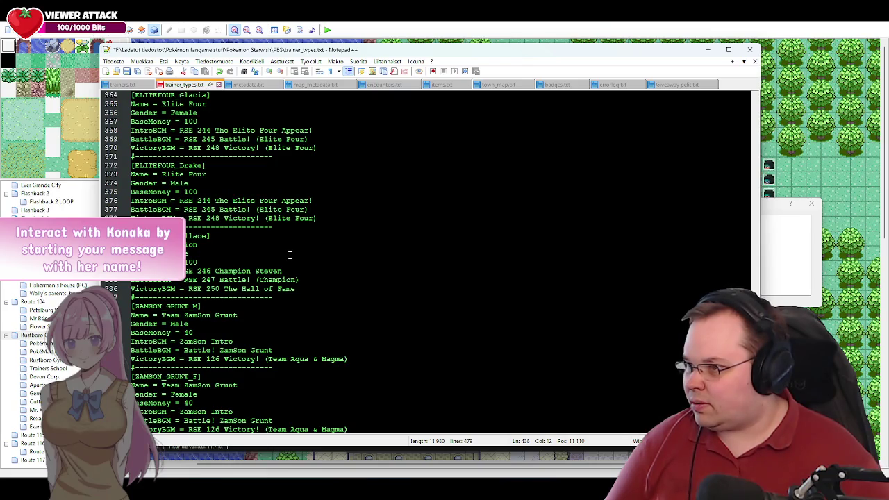
pyautogui.scroll(-4, 290, 255)
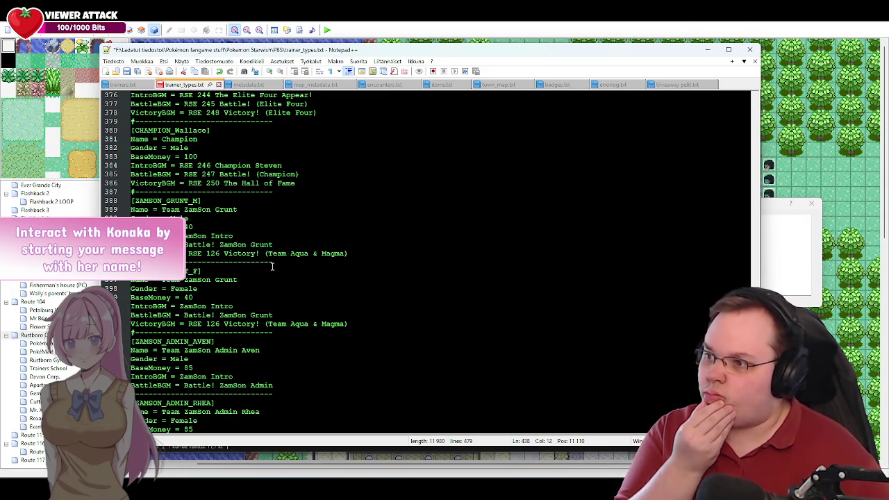
pyautogui.scroll(-2, 272, 266)
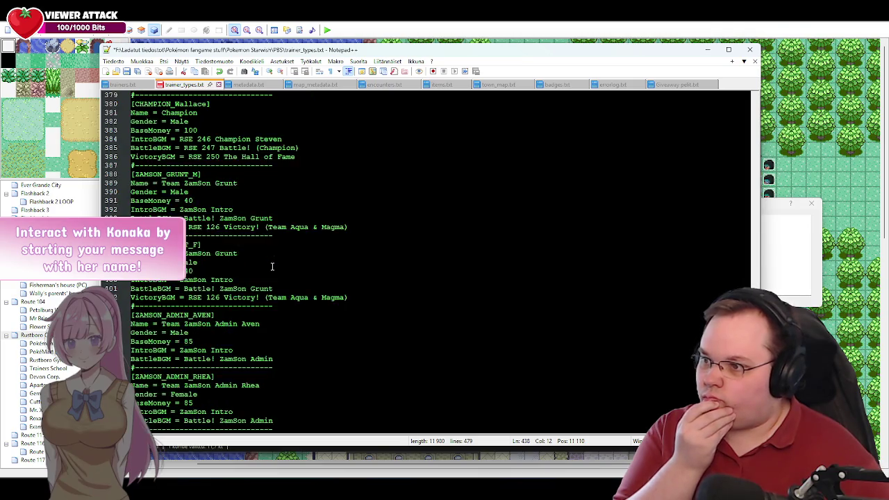
pyautogui.scroll(1, 272, 266)
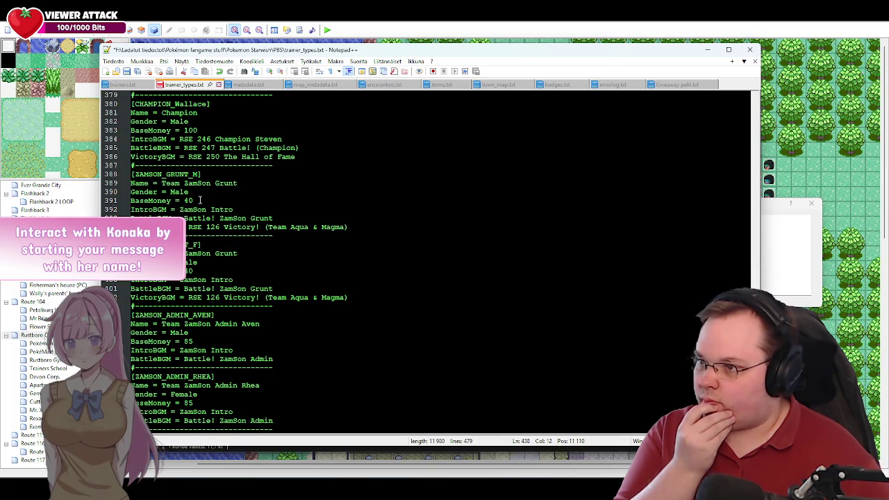
# Select the GRUNT_M part of the ZAMSON_GRUNT_M id, save trainer_types.txt, and minimize Notepad++.
pyautogui.moveTo(200, 175); pyautogui.dragTo(135, 174)
pyautogui.hotkey('ctrl', 'c')
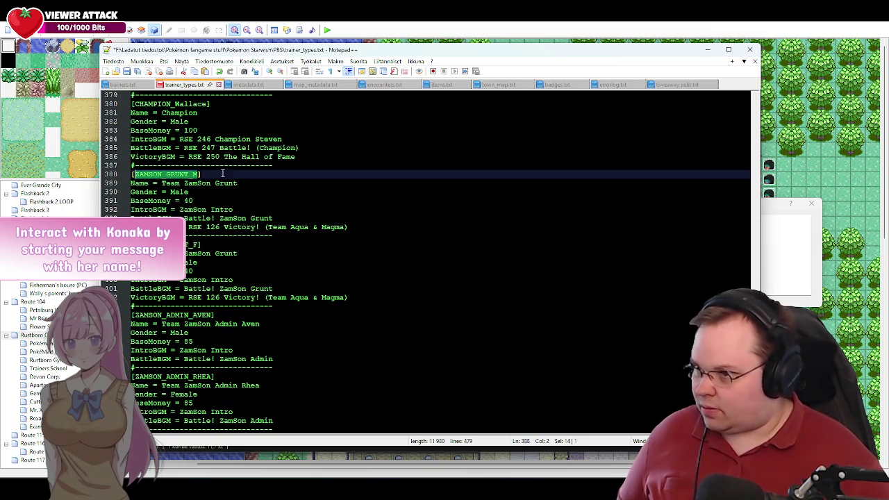
pyautogui.click(222, 173)
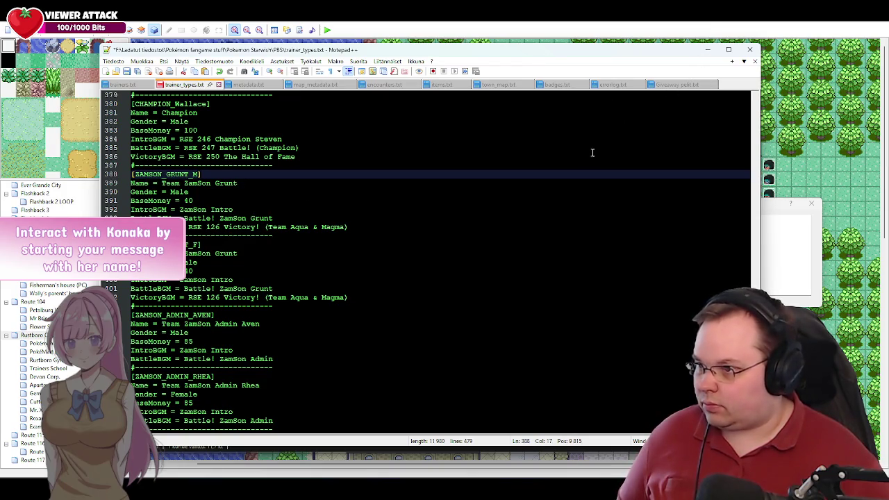
pyautogui.hotkey('ctrl', 's')
pyautogui.click(705, 50)
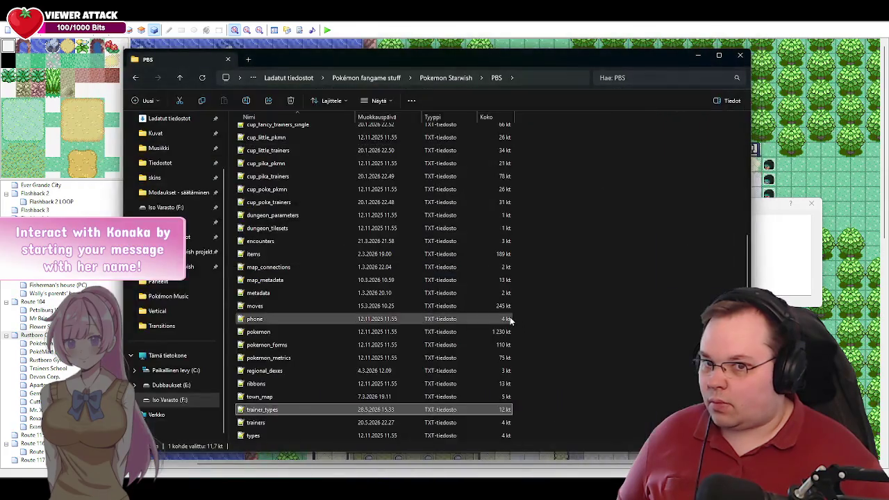
# Minimize File Explorer and paste ZAMSON_GRUNT_M into the pbTrainerIntro(:) call.
pyautogui.click(699, 59)
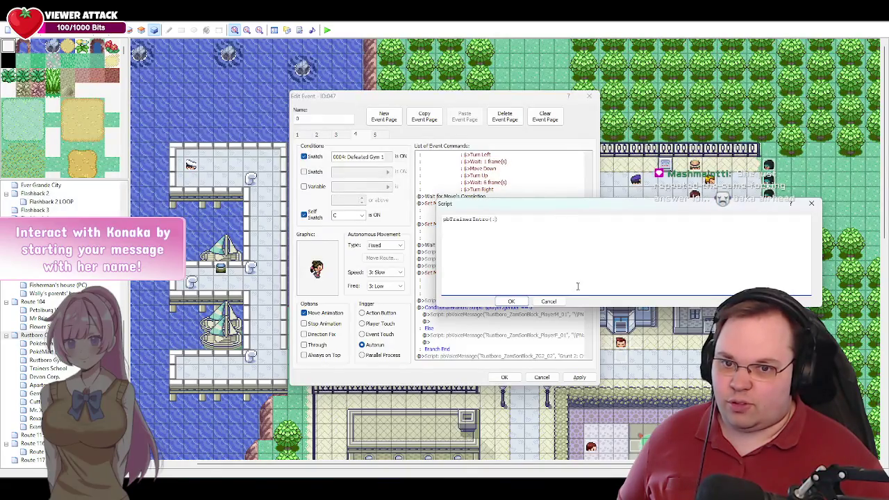
pyautogui.hotkey('ctrl', 'v')
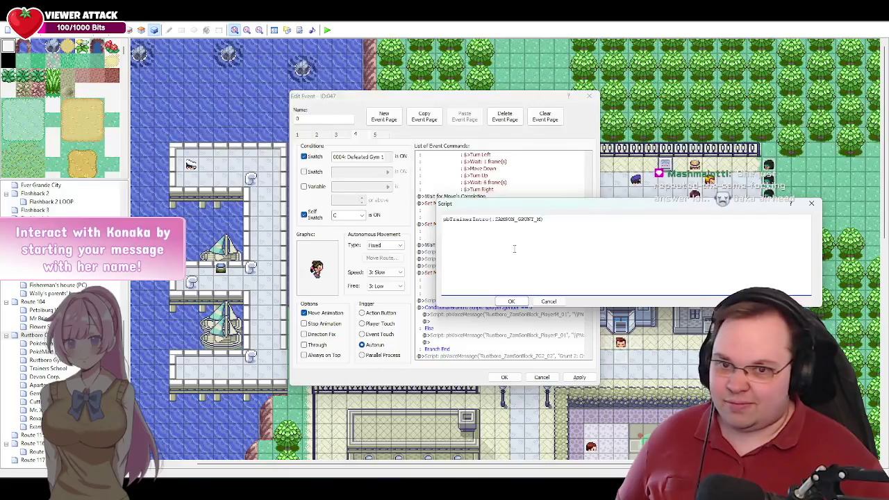
# Bring RoosterBrain Buddy to the front and scroll through the earlier ChatGPT replies in its log.
pyautogui.moveTo(197, 469)
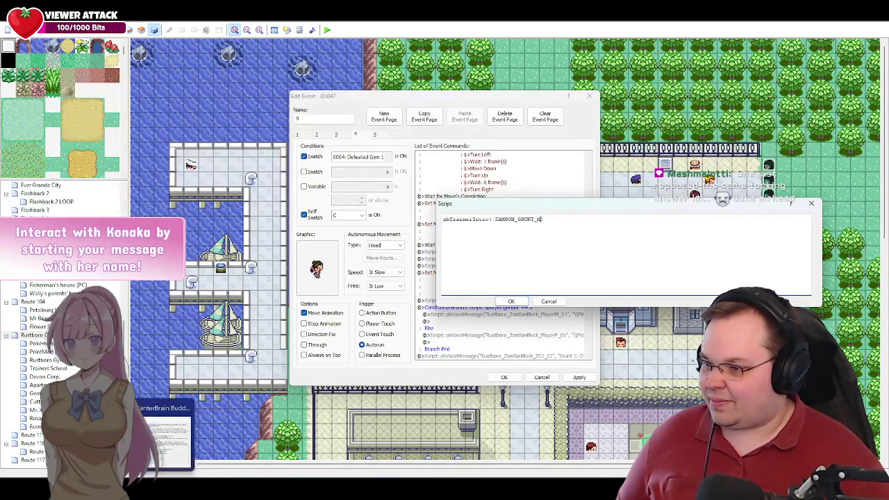
pyautogui.click(164, 434)
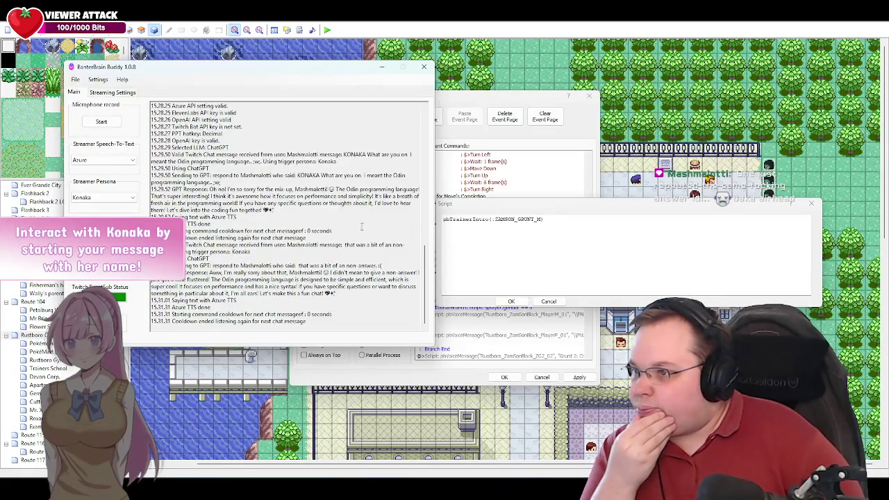
pyautogui.scroll(5, 346, 234)
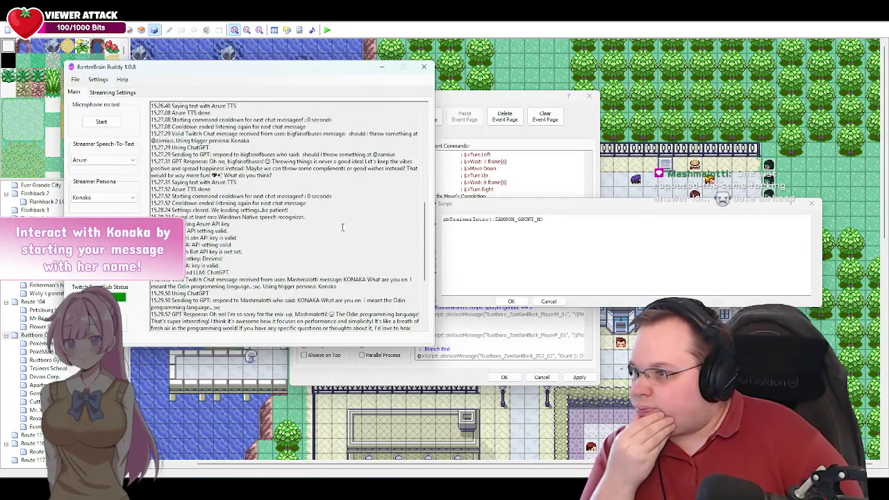
pyautogui.scroll(3, 346, 234)
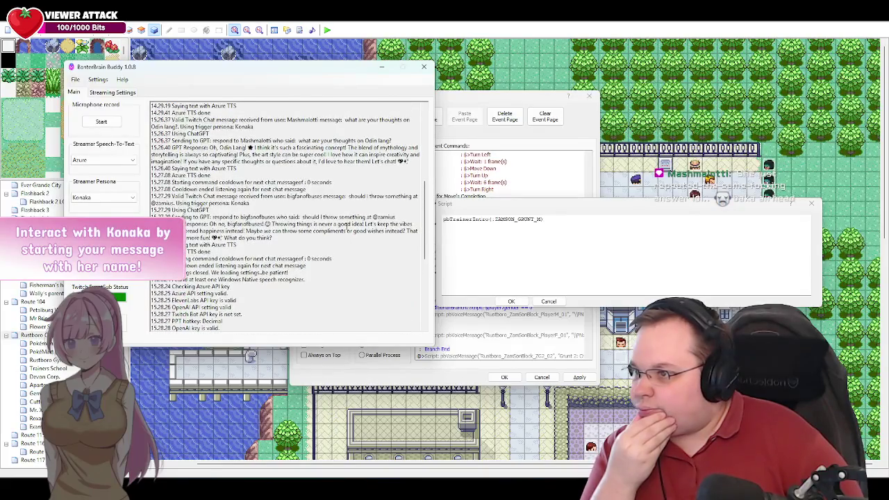
pyautogui.scroll(1, 346, 226)
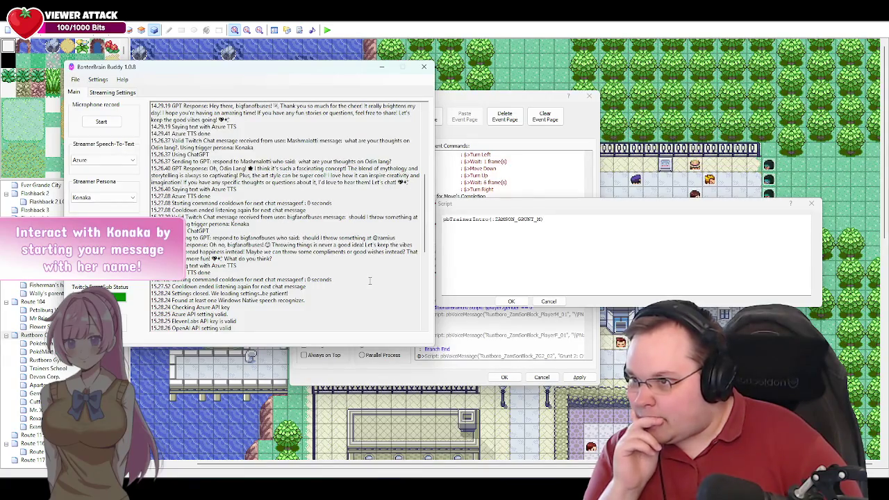
pyautogui.scroll(-7, 369, 281)
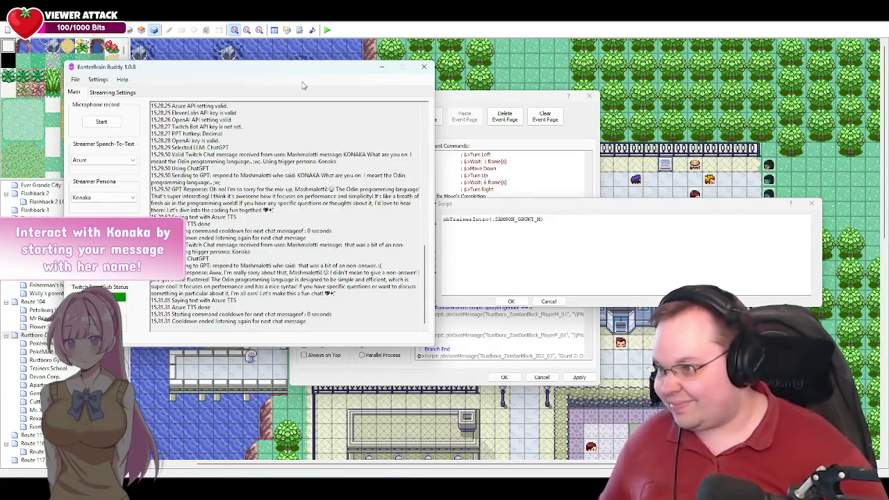
# Minimize RanterBrain Buddy, confirm the pbTrainerIntro(:ZAMSON_GRUNT_M) script line, and apply the event changes.
pyautogui.click(382, 67)
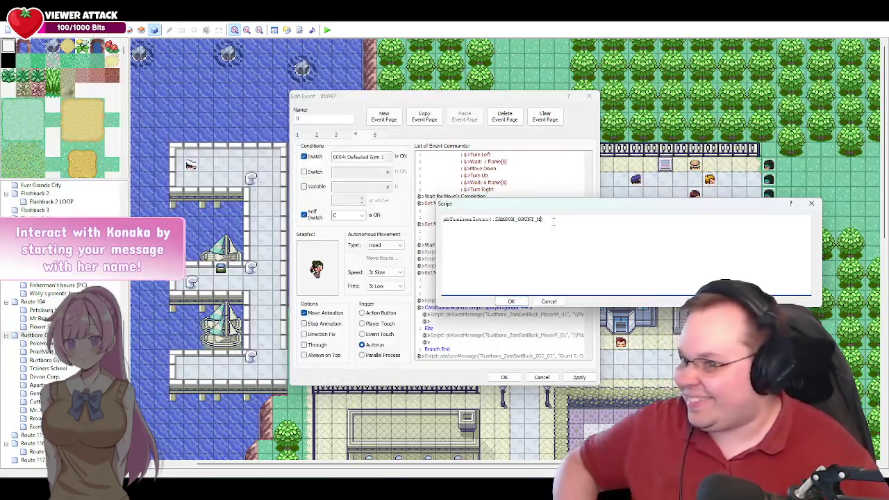
pyautogui.click(511, 302)
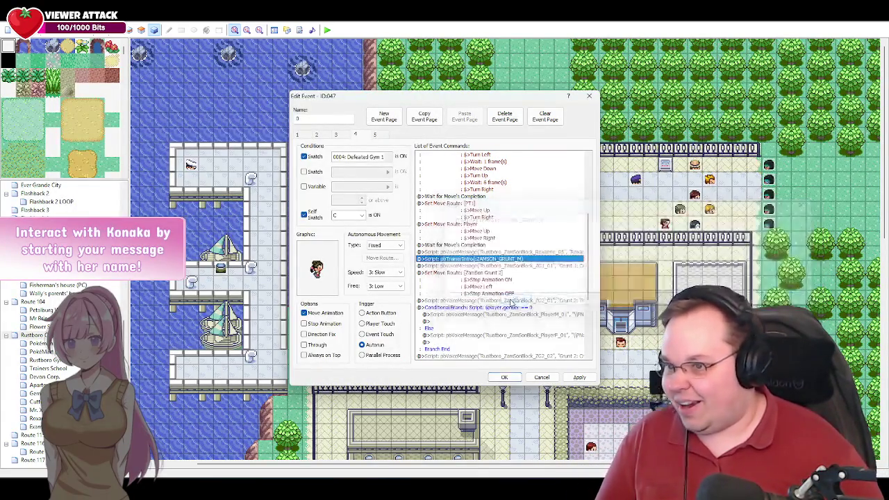
pyautogui.click(576, 379)
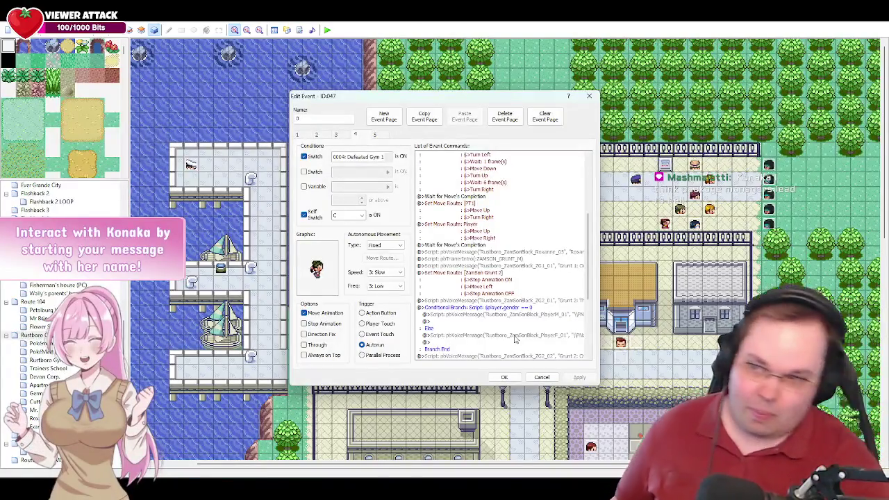
pyautogui.scroll(-6, 515, 339)
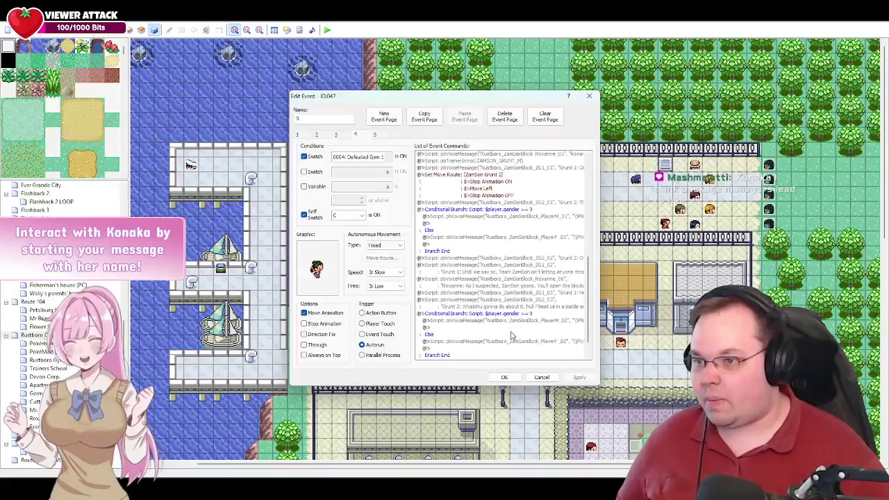
pyautogui.scroll(4, 518, 326)
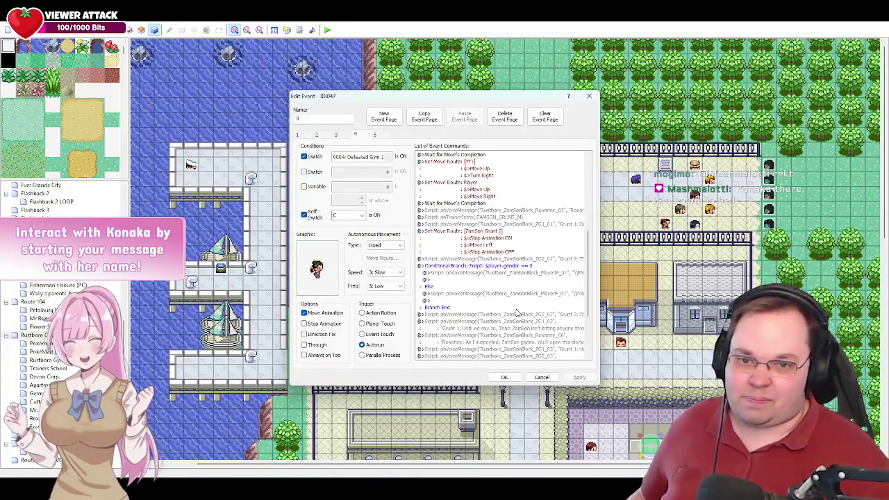
pyautogui.scroll(-4, 519, 305)
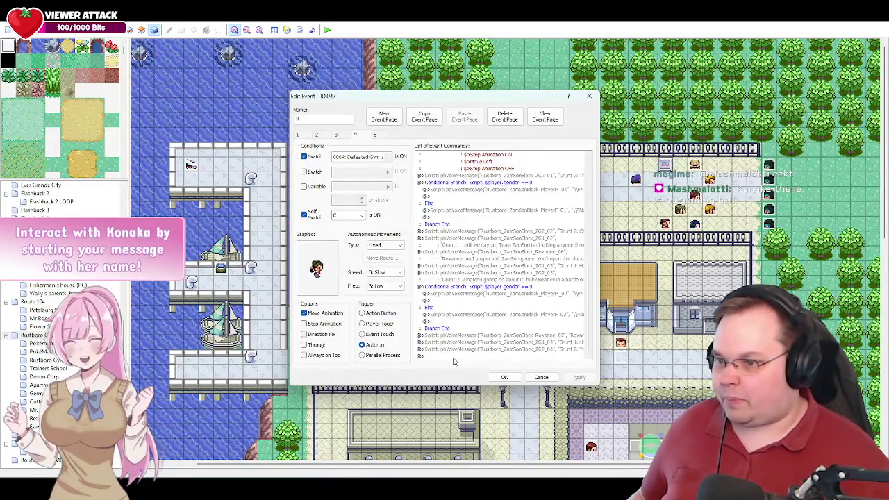
pyautogui.click(504, 378)
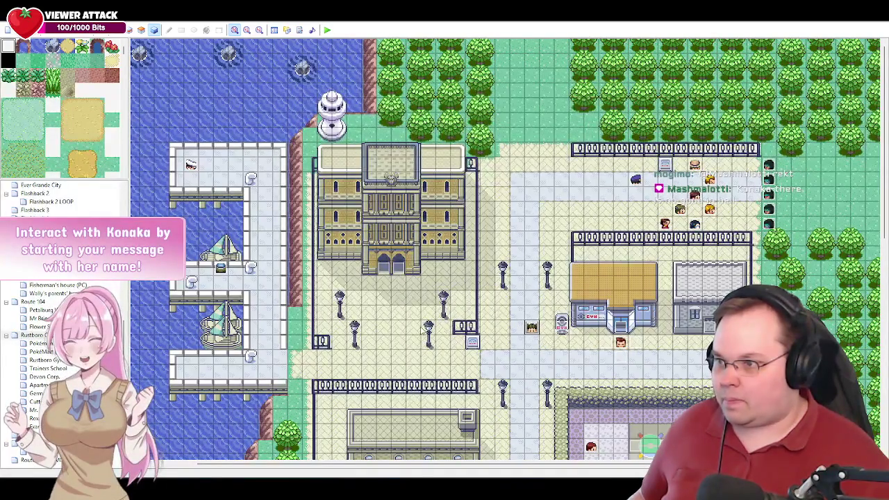
# Select the Route 104 sailor's TrainerBattle conditional branch and close the sailor event unchanged.
pyautogui.click(49, 303)
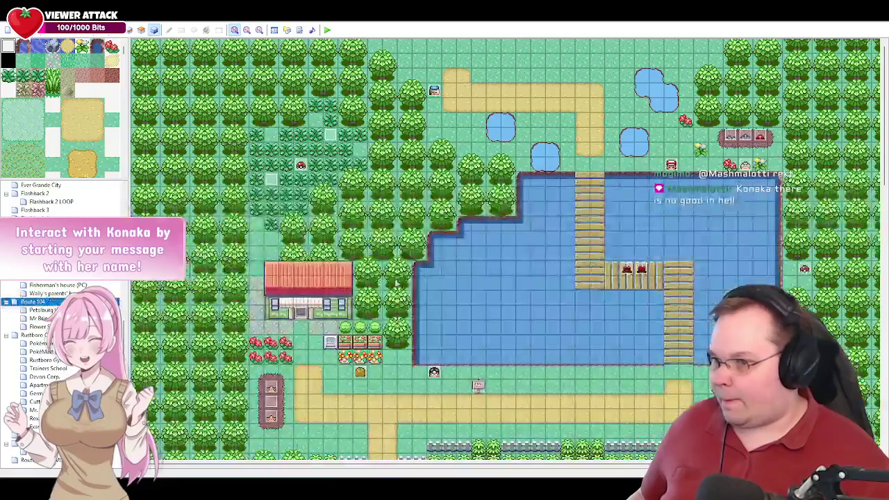
pyautogui.doubleClick(435, 92)
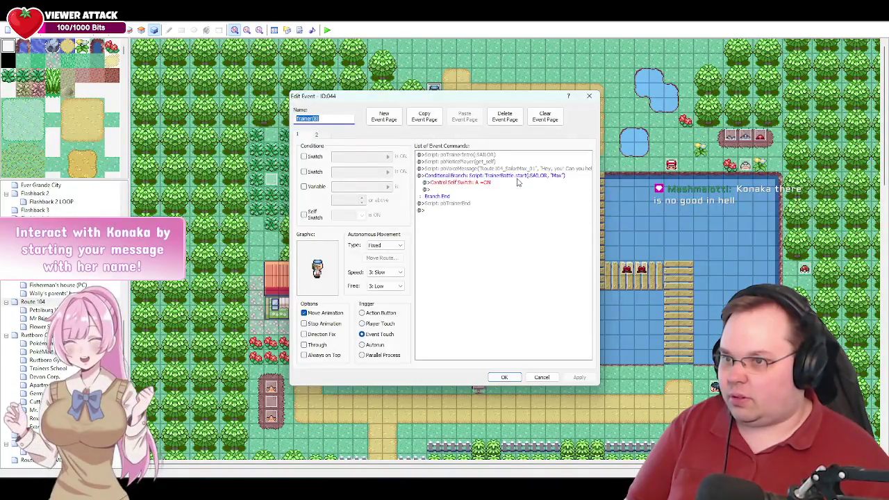
pyautogui.click(516, 177)
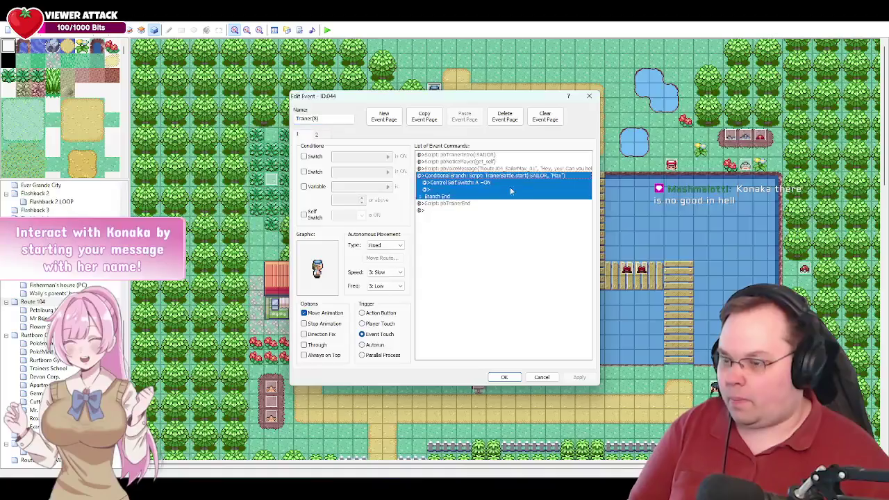
pyautogui.click(539, 377)
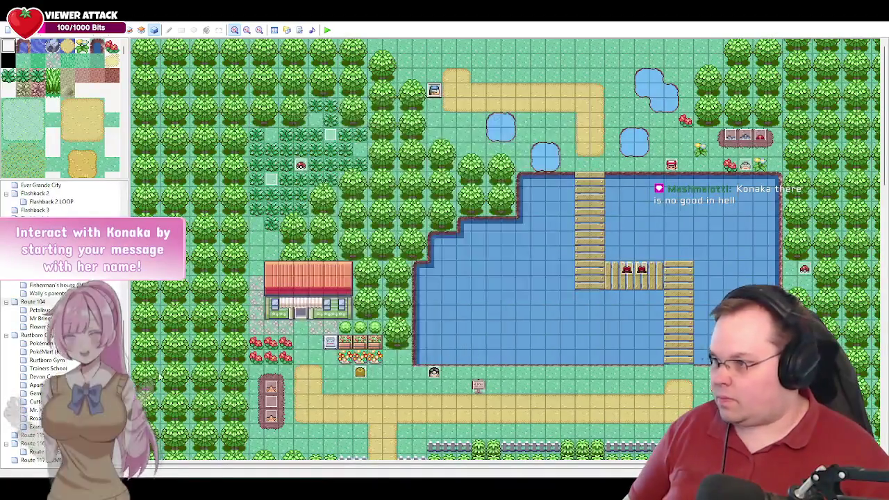
# Paste the conditional branch at the end of Rustboro event 047's page 4.
pyautogui.click(34, 335)
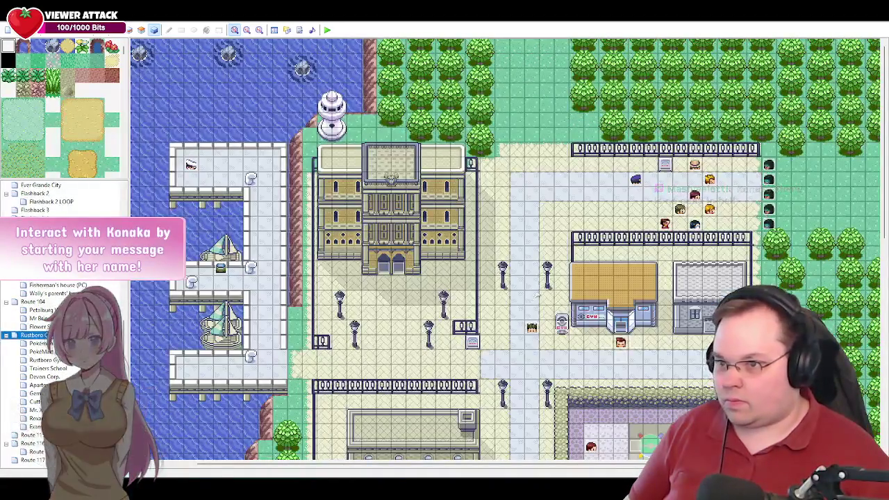
pyautogui.click(531, 326)
pyautogui.press('Return')
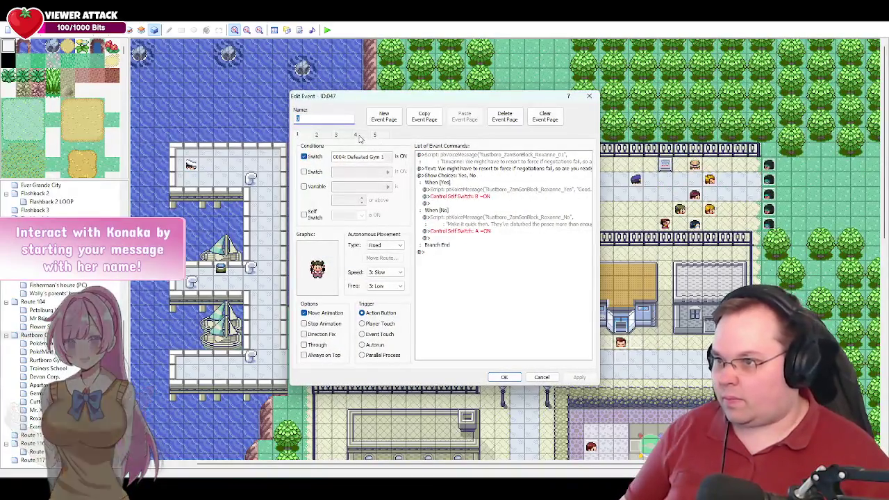
pyautogui.click(355, 134)
pyautogui.moveTo(589, 239); pyautogui.dragTo(582, 356)
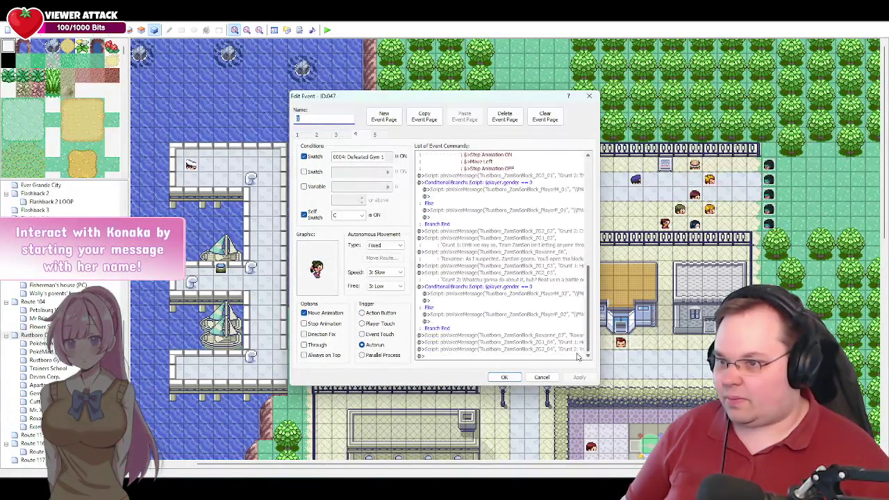
pyautogui.click(452, 356)
pyautogui.hotkey('ctrl', 'v')
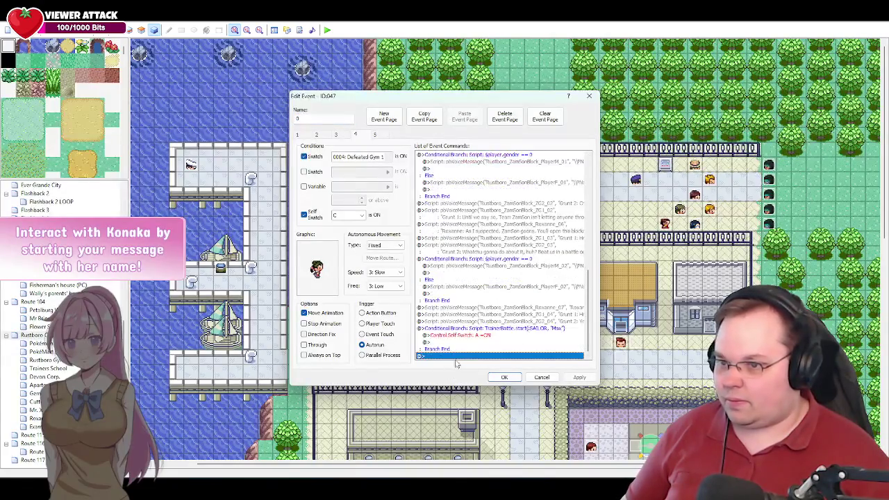
# Open the pasted branch's condition and select the SAILOR trainer type.
pyautogui.click(489, 330)
pyautogui.doubleClick(498, 329)
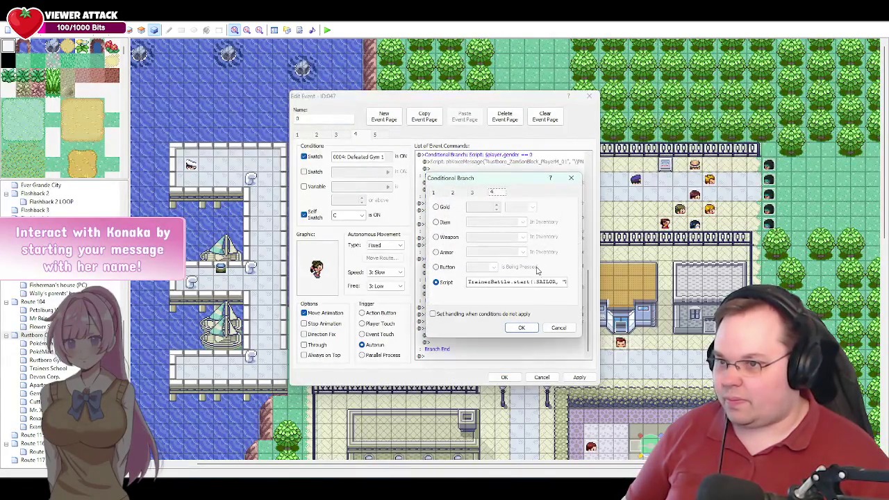
pyautogui.moveTo(557, 281); pyautogui.dragTo(536, 282)
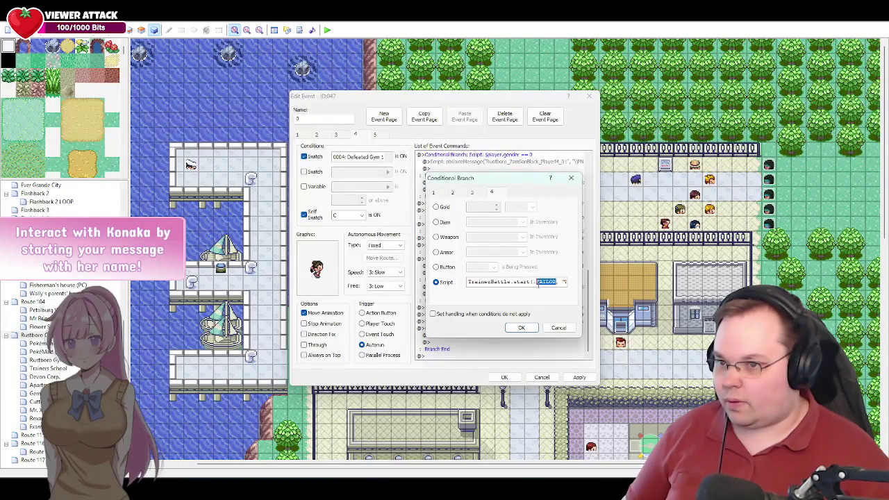
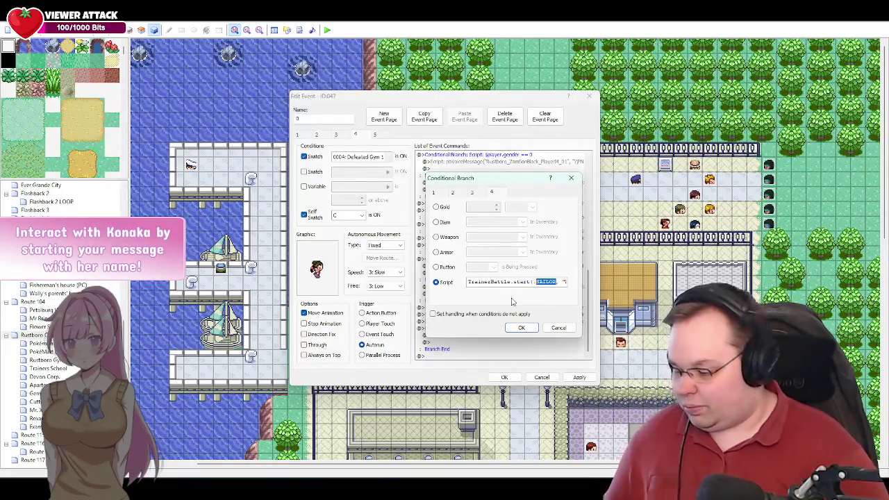
# Change the branch script to TrainerBattle.start(:ZAMSON_GRUNT_M, "Grunt") and confirm it.
pyautogui.press('BackSpace')
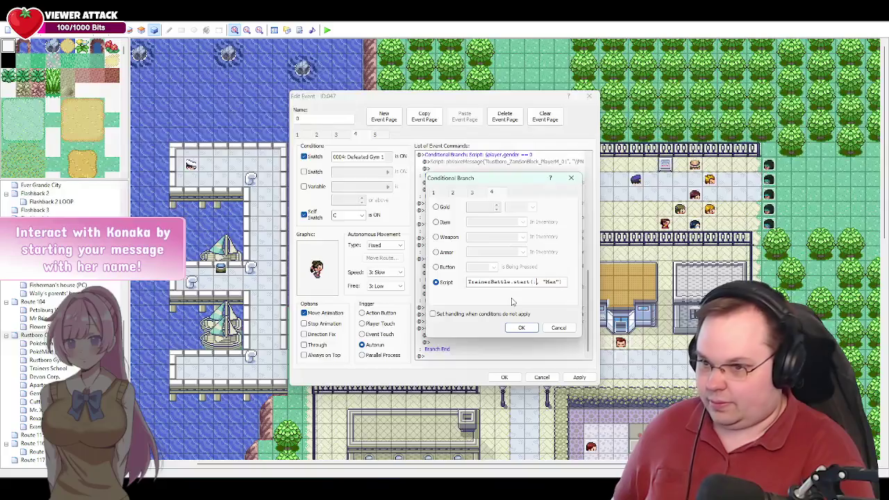
pyautogui.write('ZAMSON')
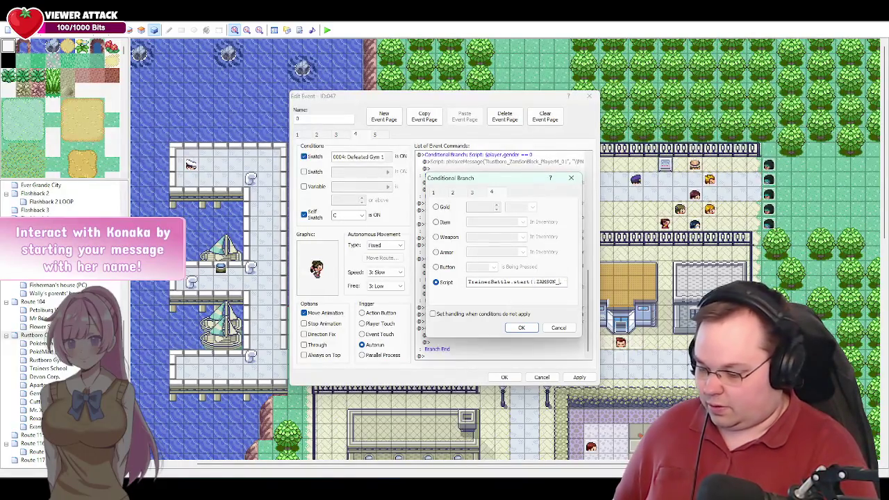
pyautogui.write('_GRUNT, "Max')
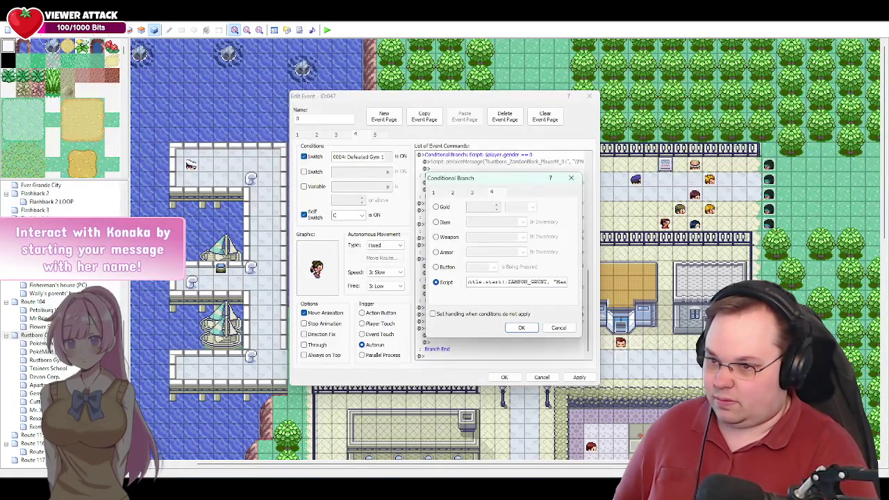
pyautogui.write('_')
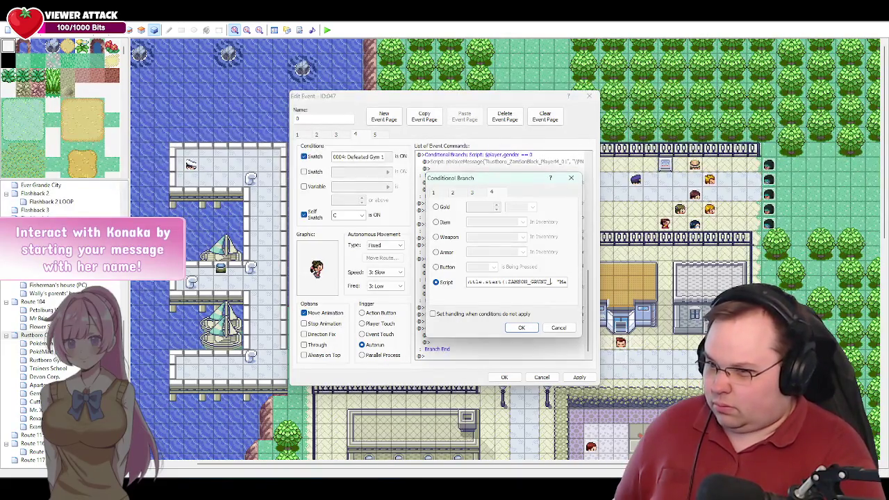
pyautogui.write('M')
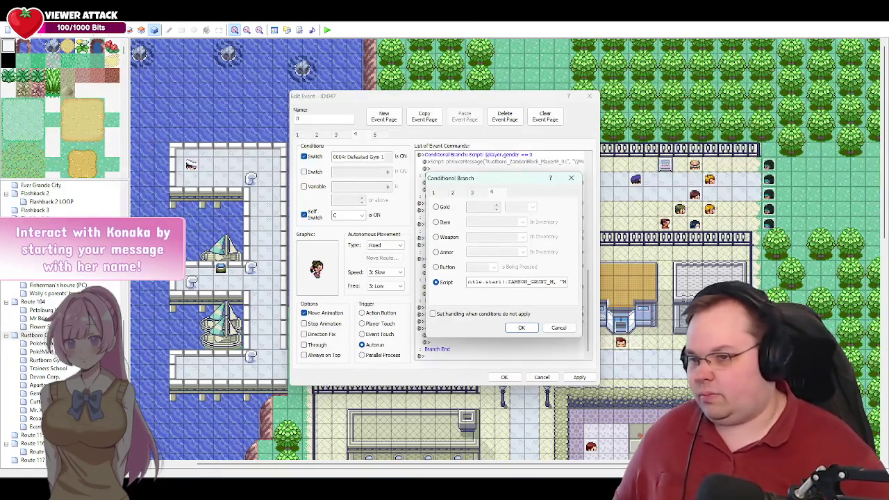
pyautogui.write('ax")')
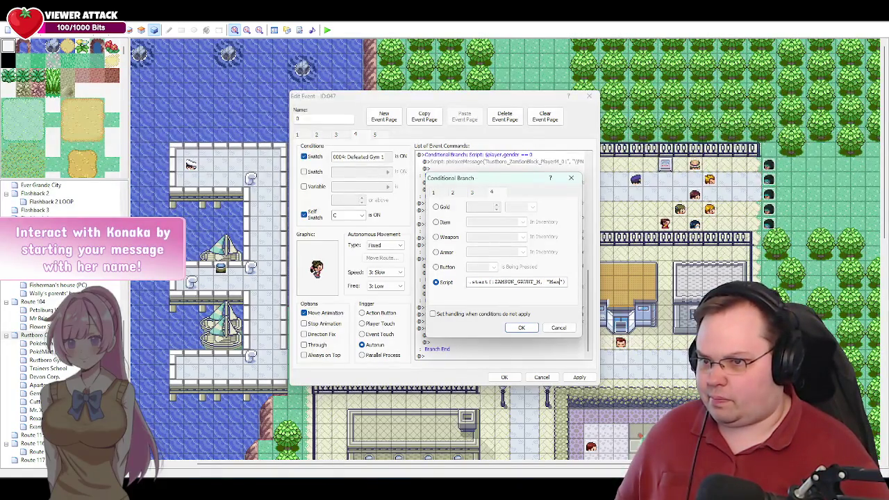
pyautogui.press('BackSpace')
pyautogui.press('BackSpace')
pyautogui.press('BackSpace')
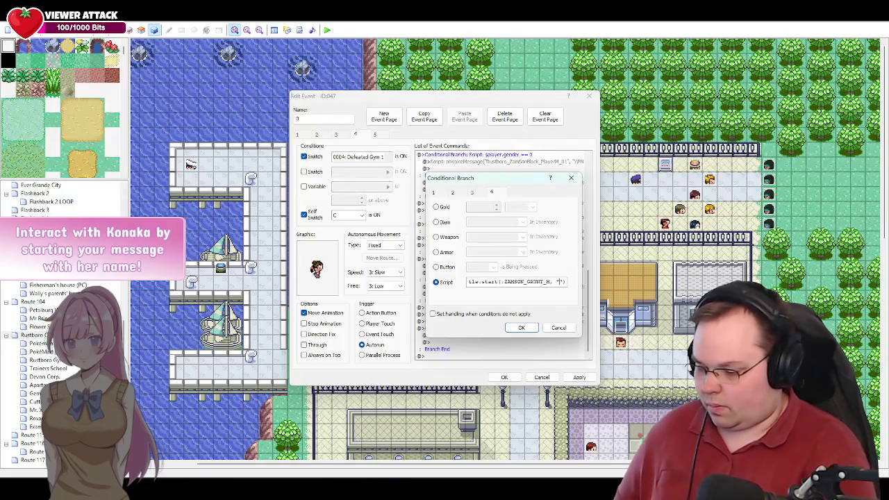
pyautogui.write('Grunt')
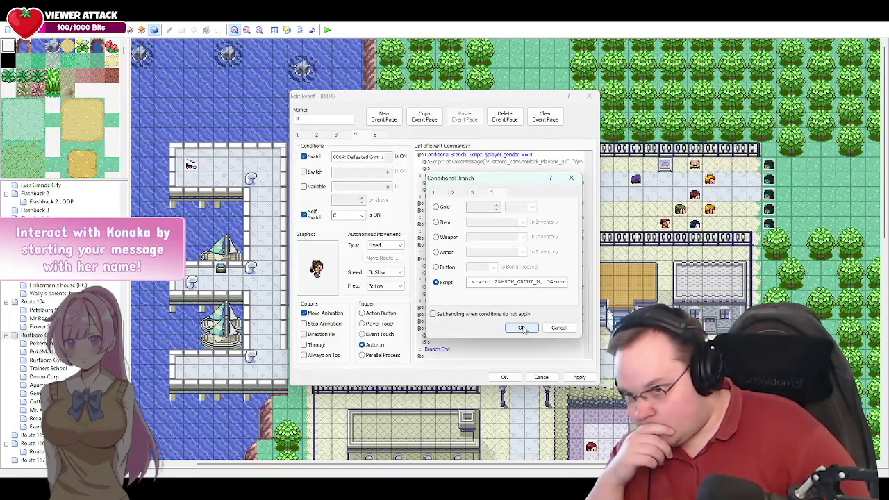
pyautogui.click(522, 329)
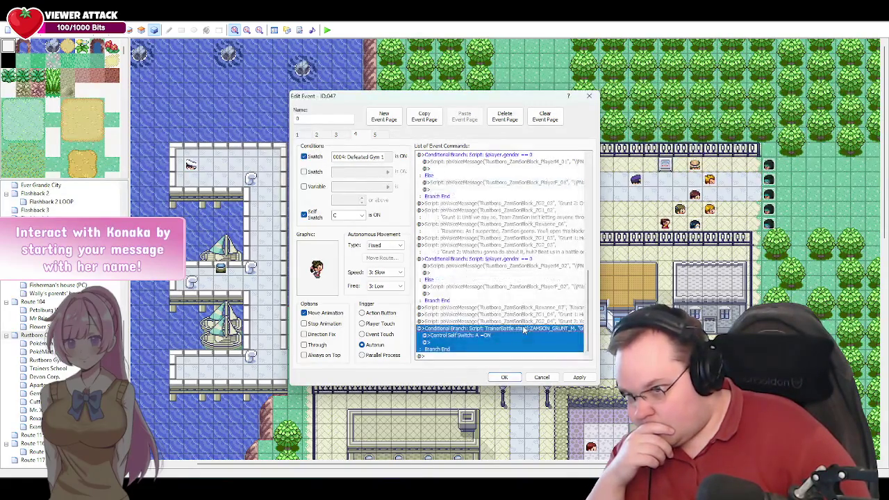
# Make the won-battle branch turn on self switch D instead of A.
pyautogui.click(578, 377)
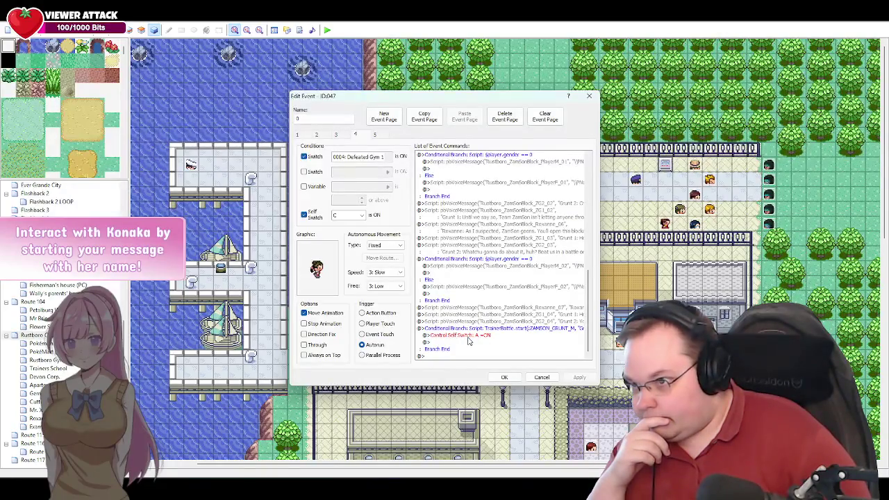
pyautogui.click(469, 336)
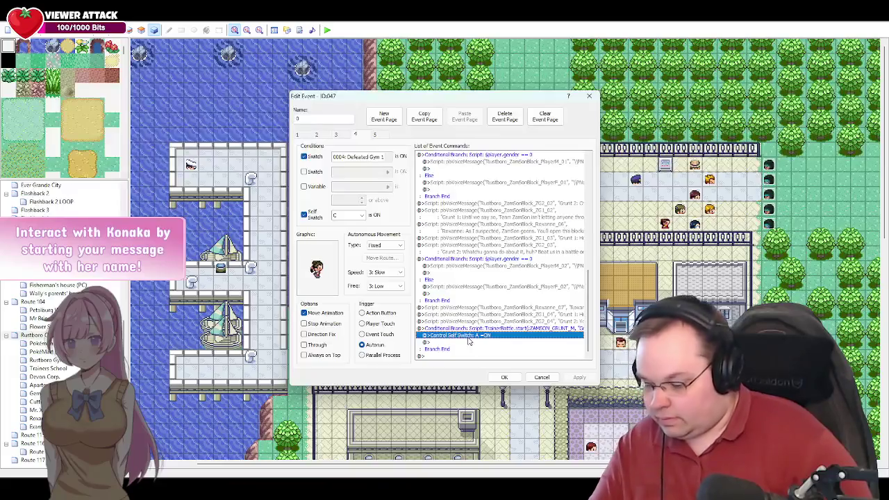
pyautogui.doubleClick(469, 338)
pyautogui.click(478, 250)
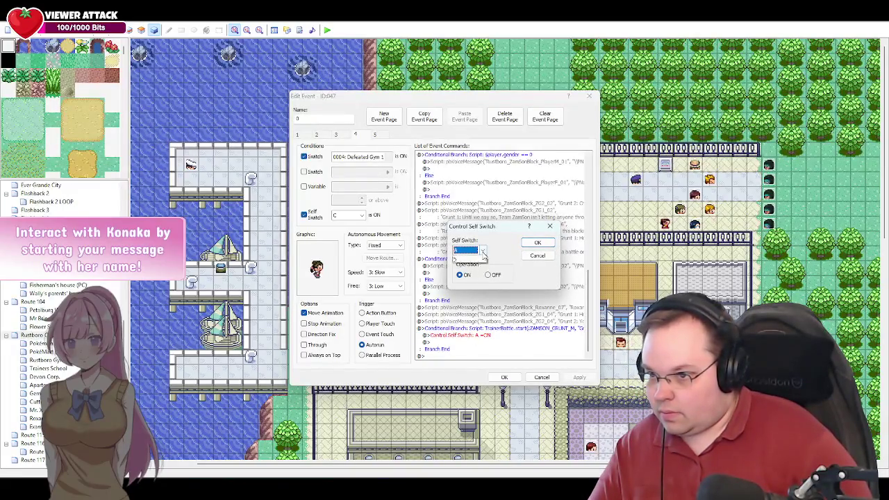
pyautogui.click(471, 278)
pyautogui.click(537, 242)
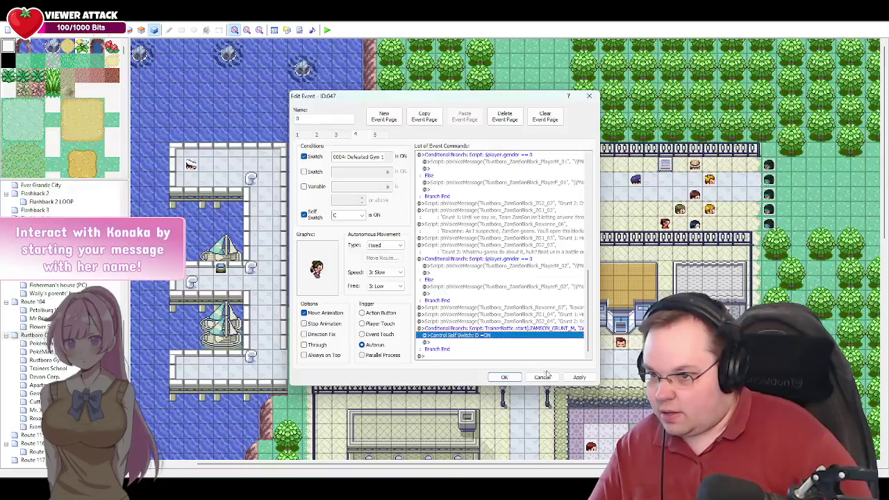
# Apply the event changes, then open a blank tab in the browser.
pyautogui.click(578, 377)
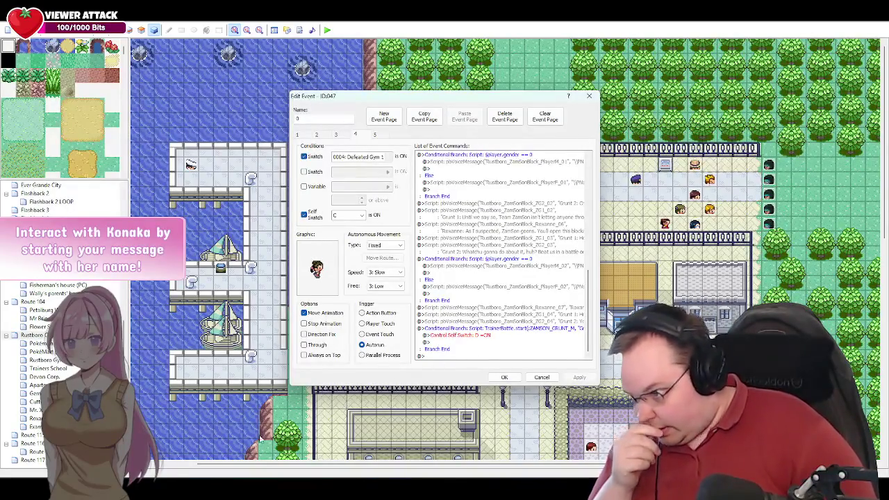
pyautogui.hotkey('alt', 'Tab')
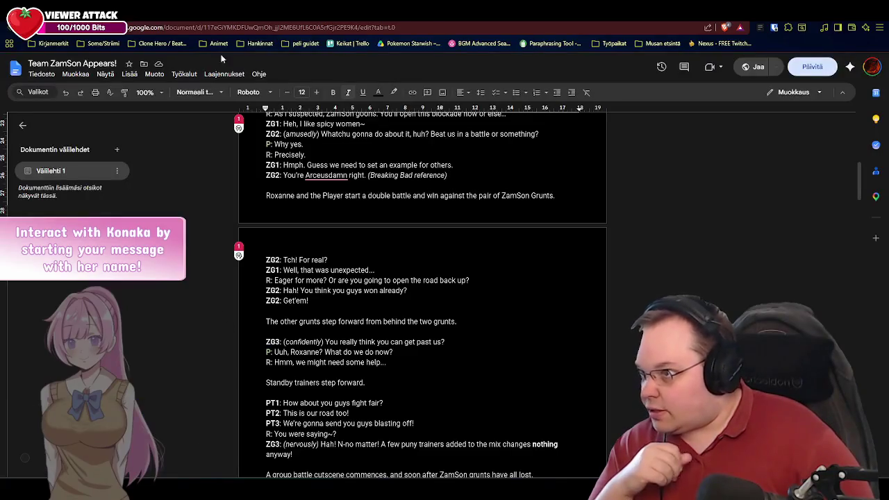
pyautogui.hotkey('ctrl', 't')
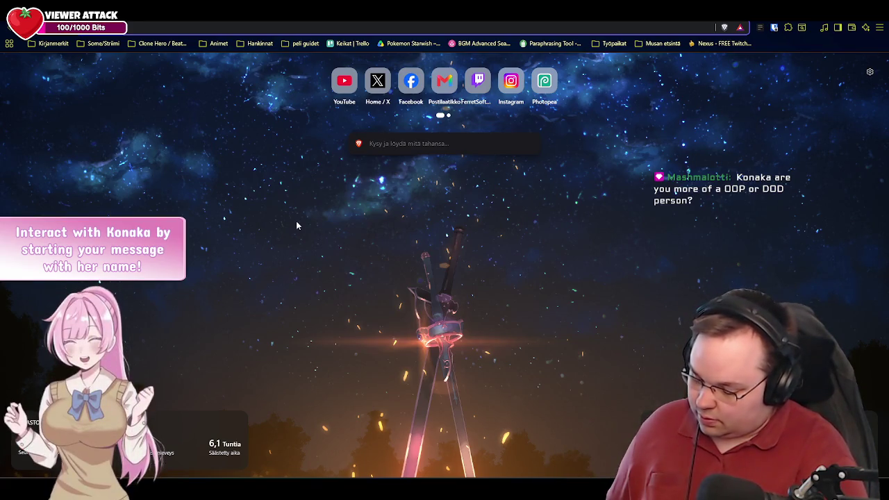
# Go to the Essentials wiki through the 'ess' address-bar suggestion.
pyautogui.write('ele')
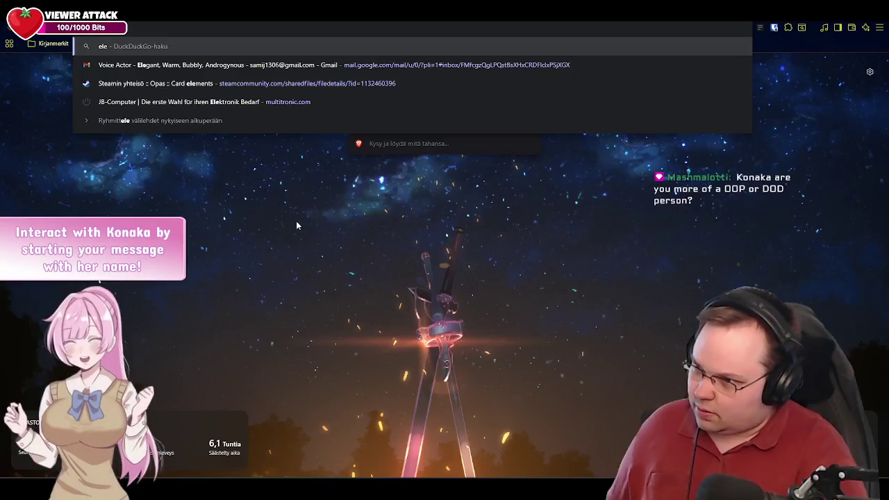
pyautogui.press('BackSpace')
pyautogui.press('BackSpace')
pyautogui.press('BackSpace')
pyautogui.press('Escape')
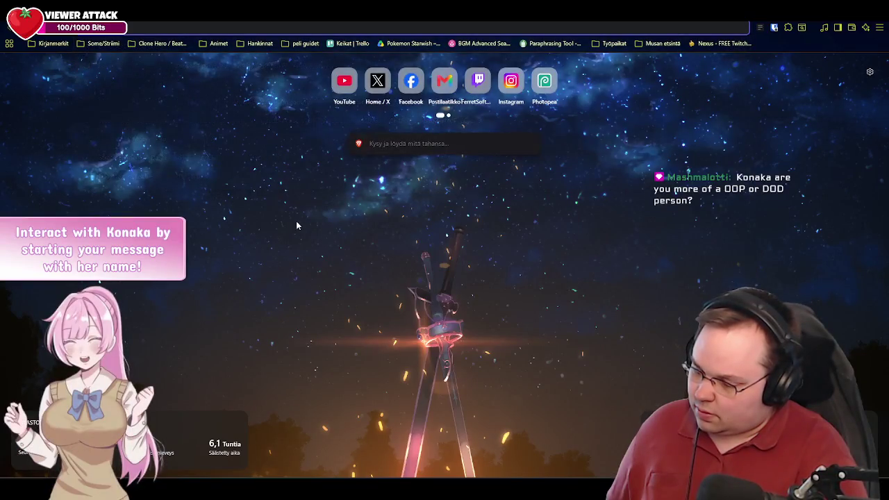
pyautogui.write('ess')
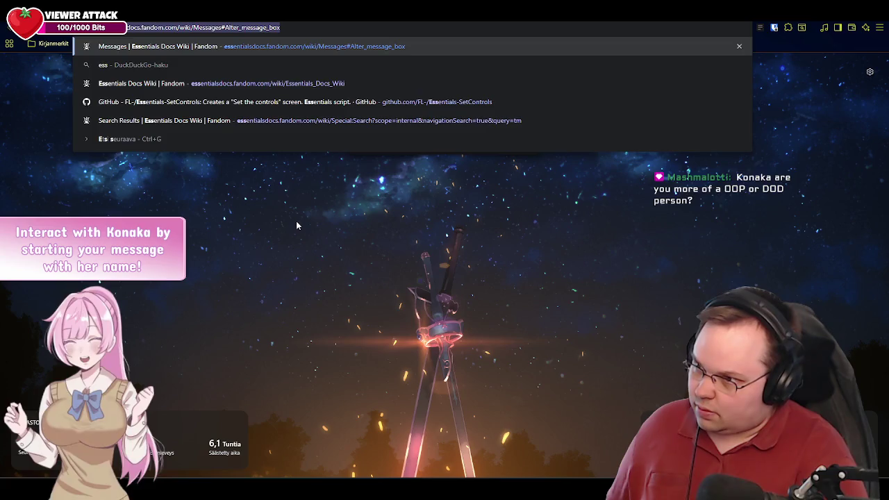
pyautogui.press('Return')
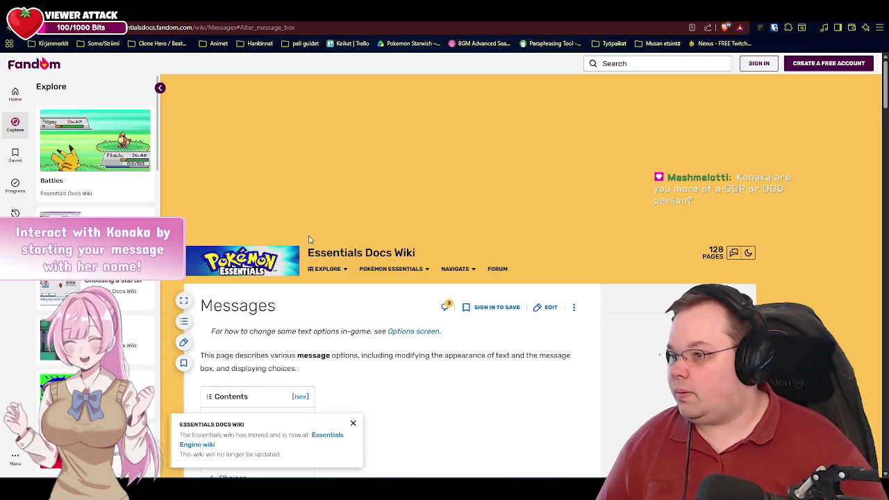
# Scroll the docs index down to the People section and open the Trainers page.
pyautogui.click(160, 89)
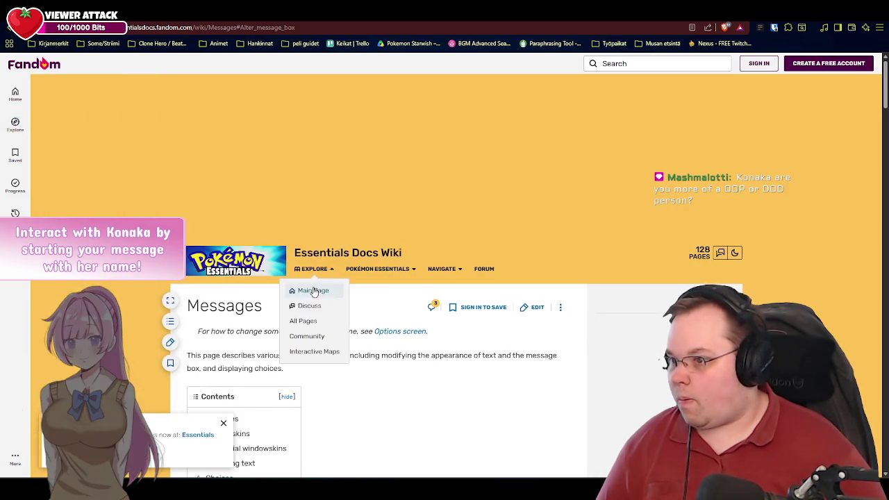
pyautogui.scroll(-4, 478, 307)
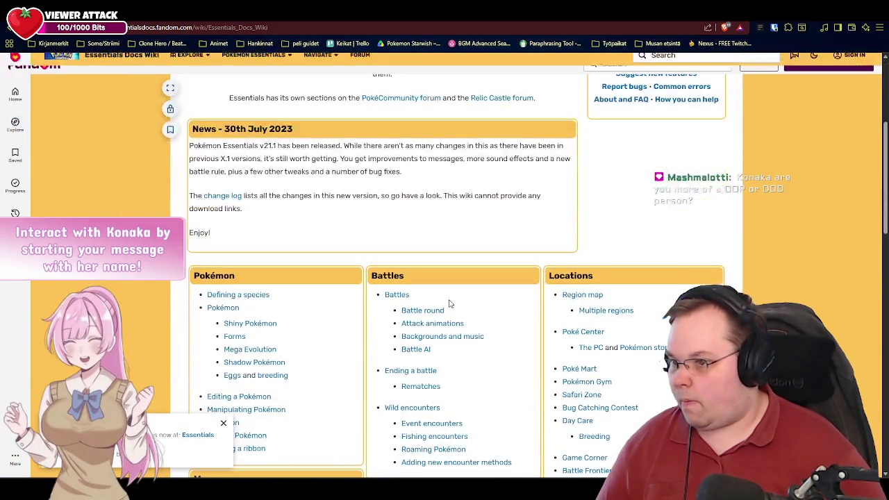
pyautogui.scroll(-2, 488, 267)
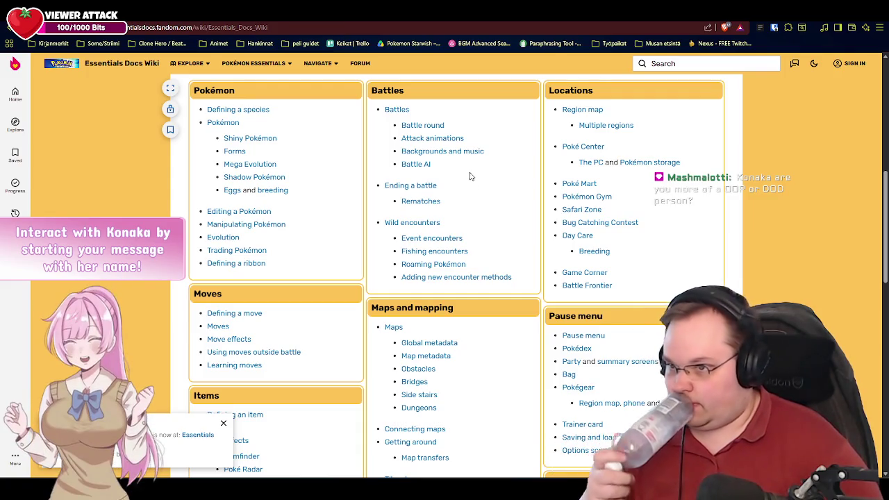
pyautogui.scroll(-3, 489, 199)
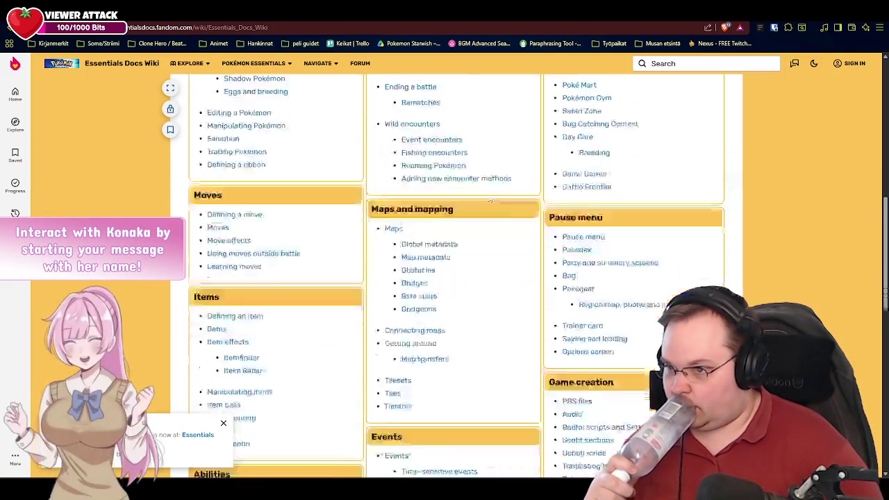
pyautogui.scroll(-2, 489, 198)
pyautogui.scroll(-2, 489, 199)
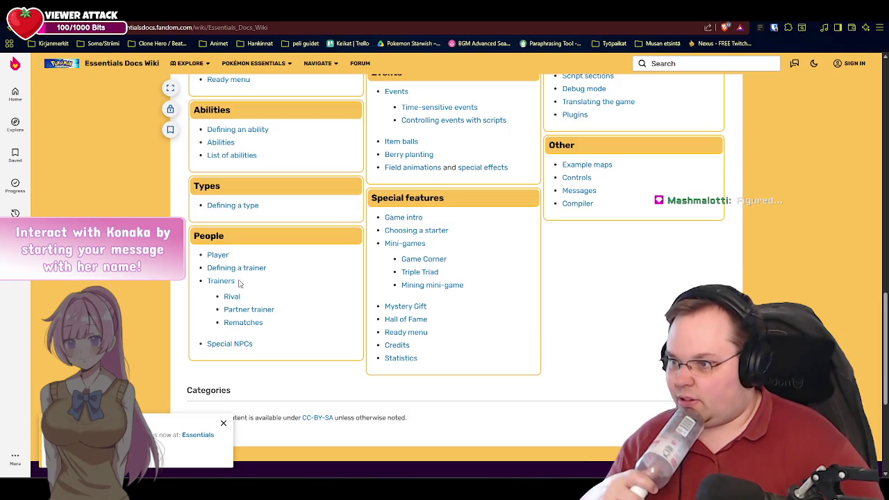
pyautogui.click(229, 282)
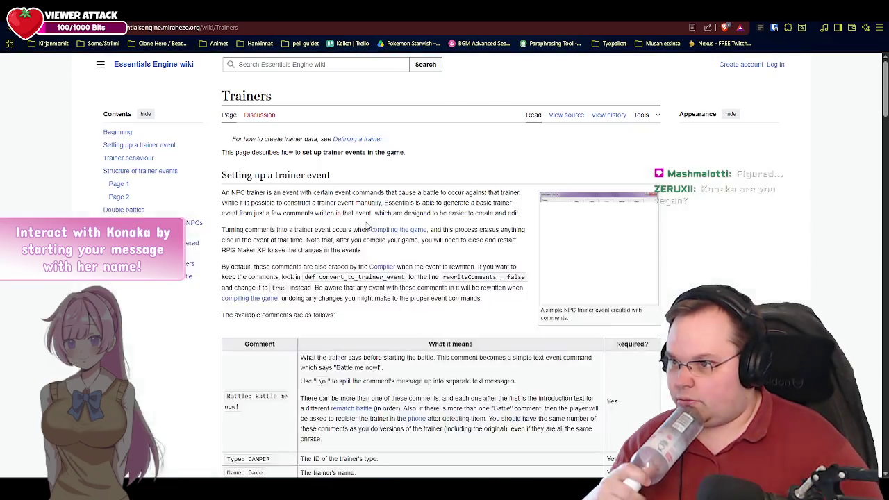
# Read through the trainer-event comments table down to 'Structure of trainer events'.
pyautogui.scroll(-3, 458, 264)
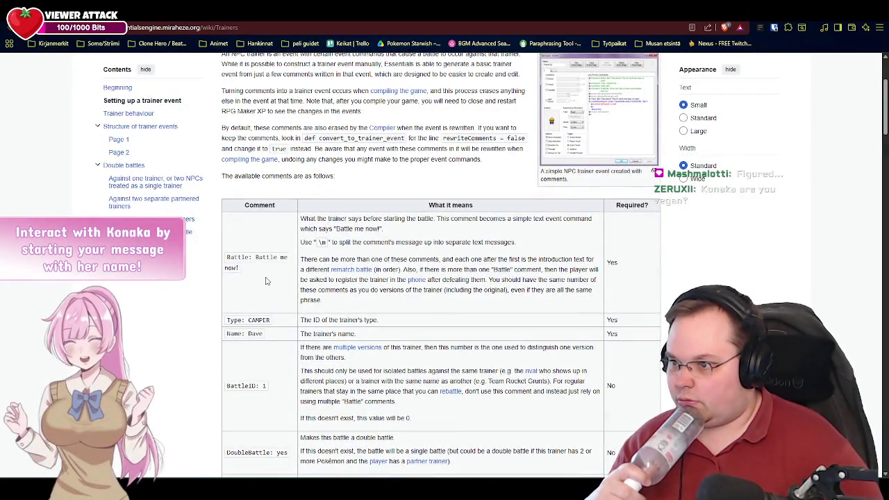
pyautogui.scroll(3, 368, 314)
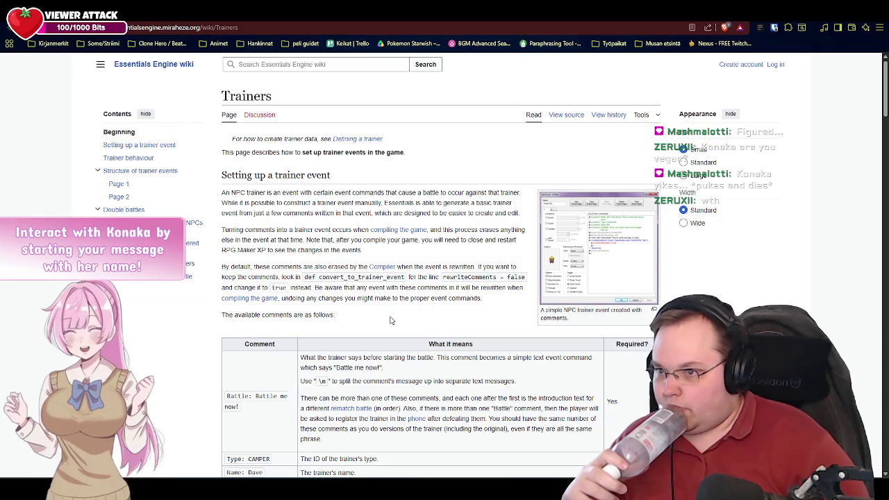
pyautogui.scroll(-3, 347, 321)
pyautogui.scroll(-2, 344, 321)
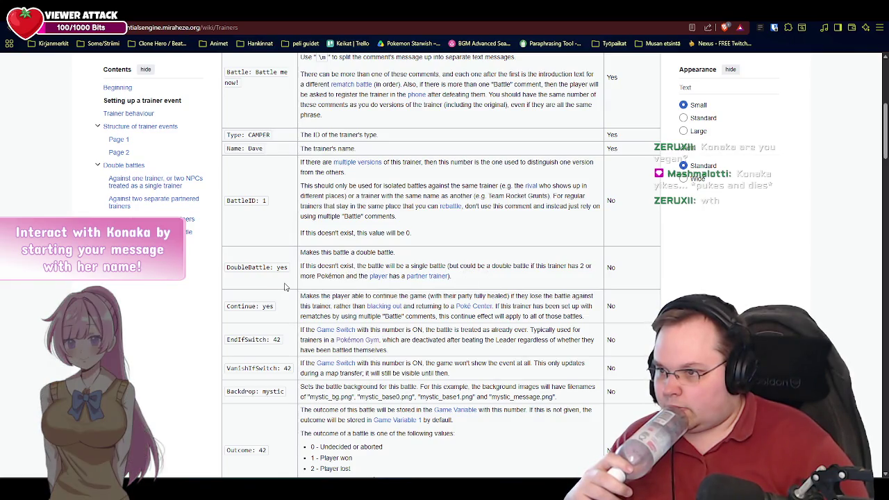
pyautogui.scroll(-2, 290, 288)
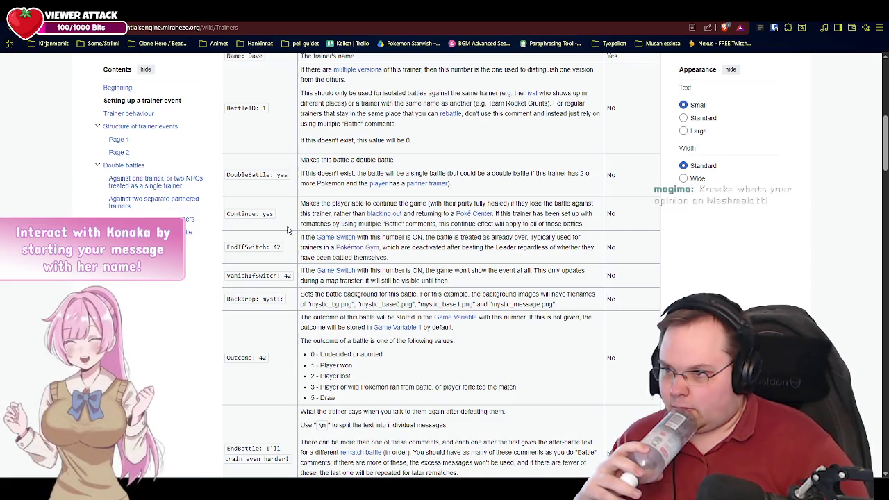
pyautogui.scroll(-3, 295, 253)
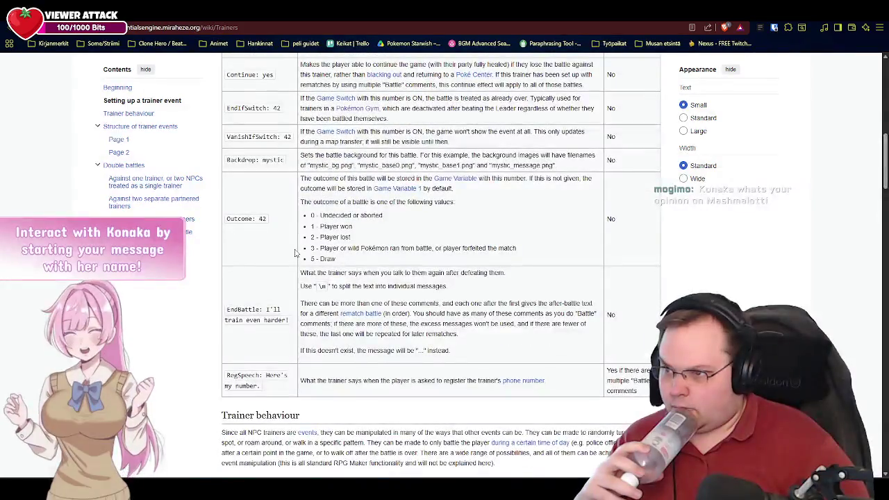
pyautogui.scroll(-2, 295, 254)
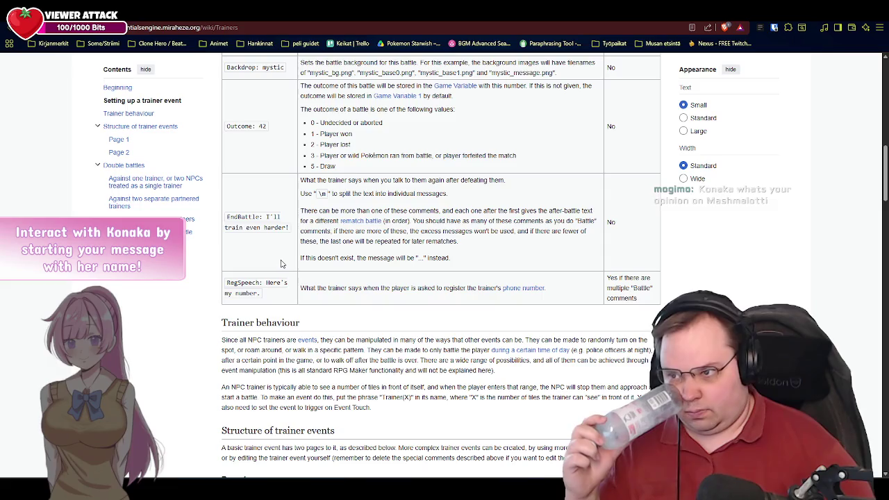
pyautogui.scroll(-4, 281, 264)
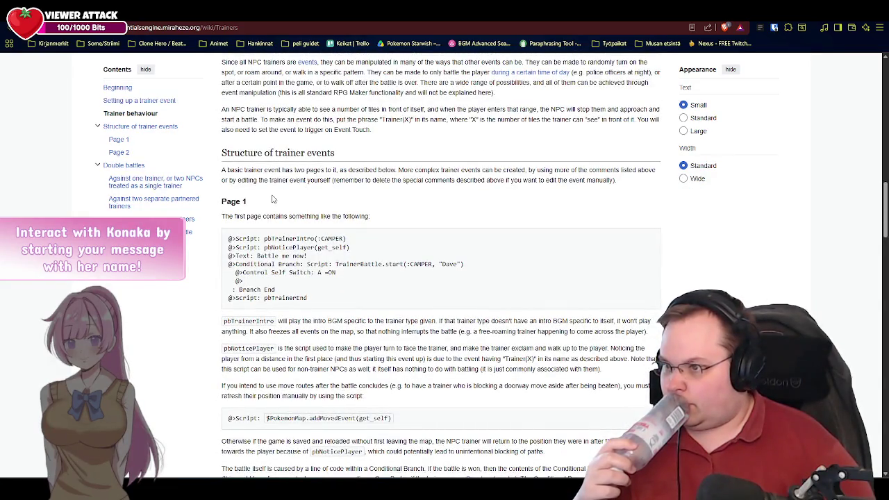
# Scroll past the Page 1 and Page 2 examples to the Double battles section.
pyautogui.scroll(-1, 278, 199)
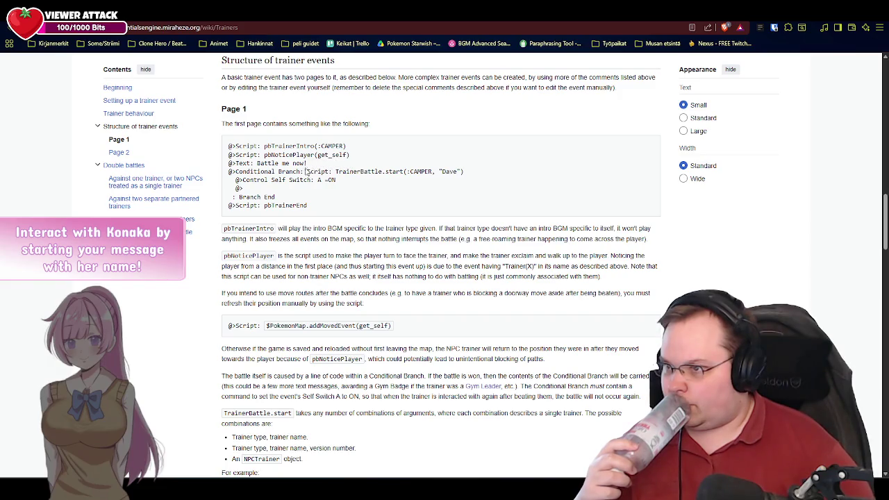
pyautogui.scroll(-3, 362, 190)
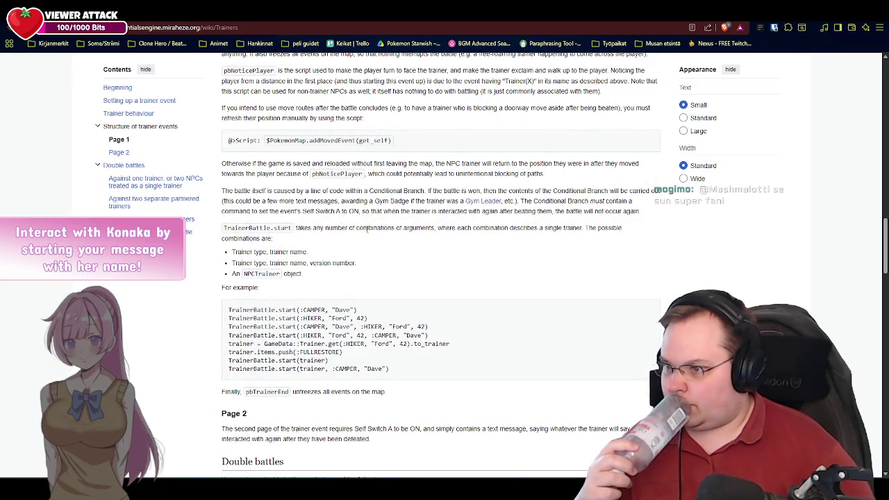
pyautogui.scroll(-6, 378, 239)
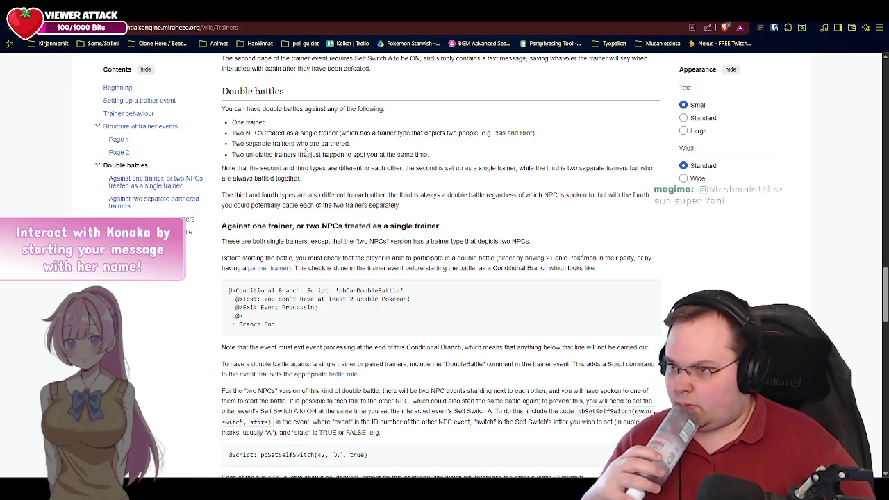
pyautogui.moveTo(356, 144); pyautogui.dragTo(227, 146)
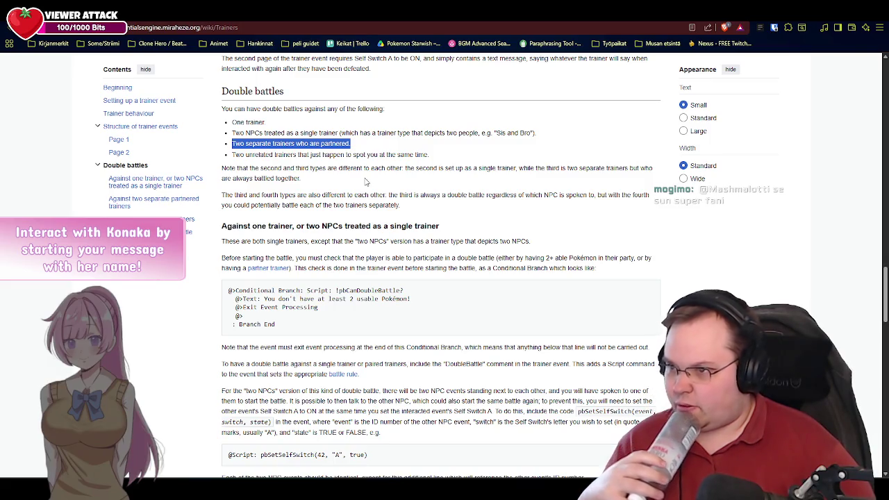
pyautogui.click(366, 182)
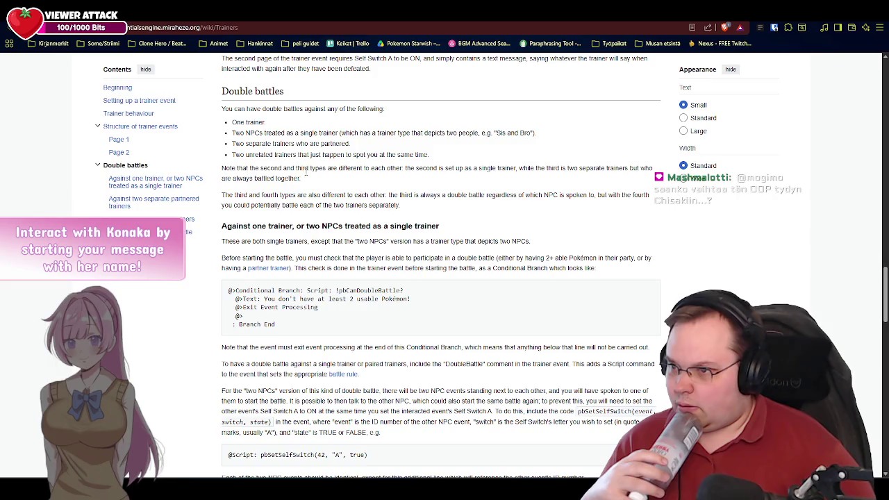
pyautogui.moveTo(354, 145); pyautogui.dragTo(274, 144)
pyautogui.click(349, 178)
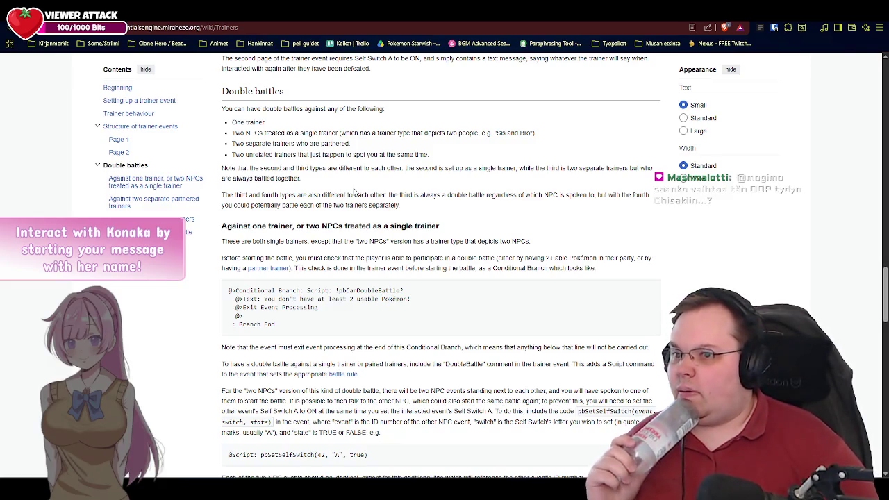
pyautogui.scroll(-1, 341, 189)
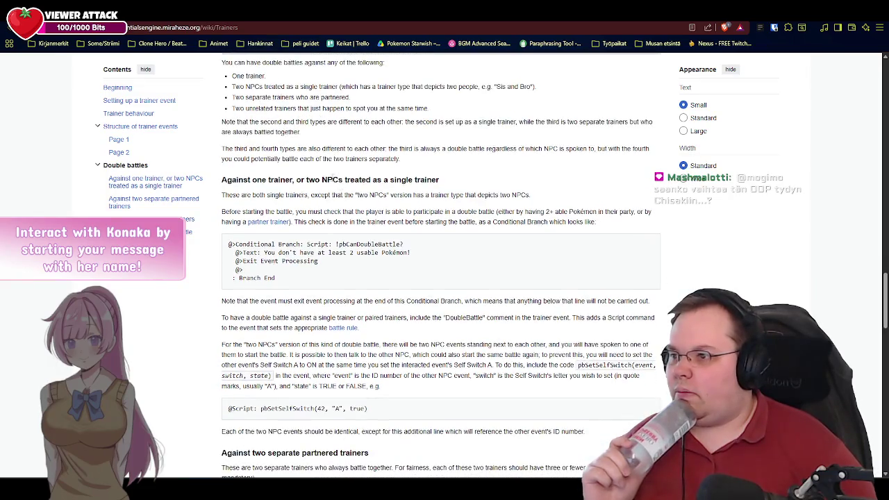
pyautogui.doubleClick(236, 132)
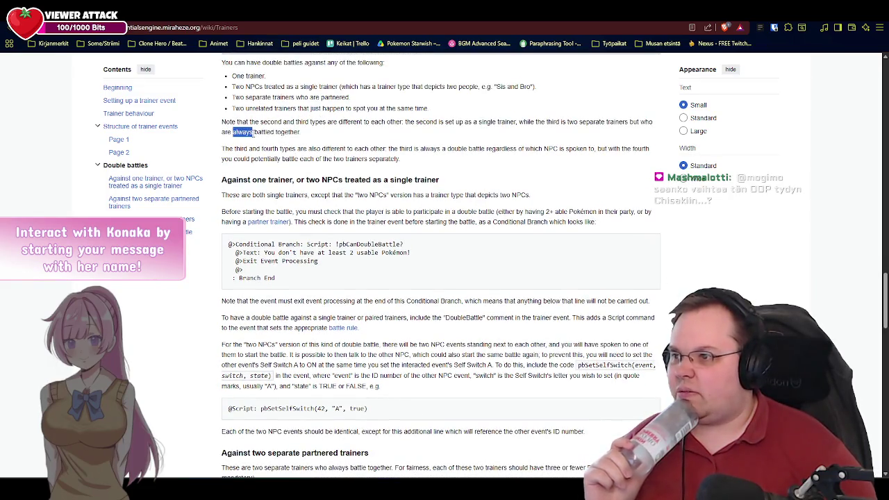
pyautogui.click(339, 137)
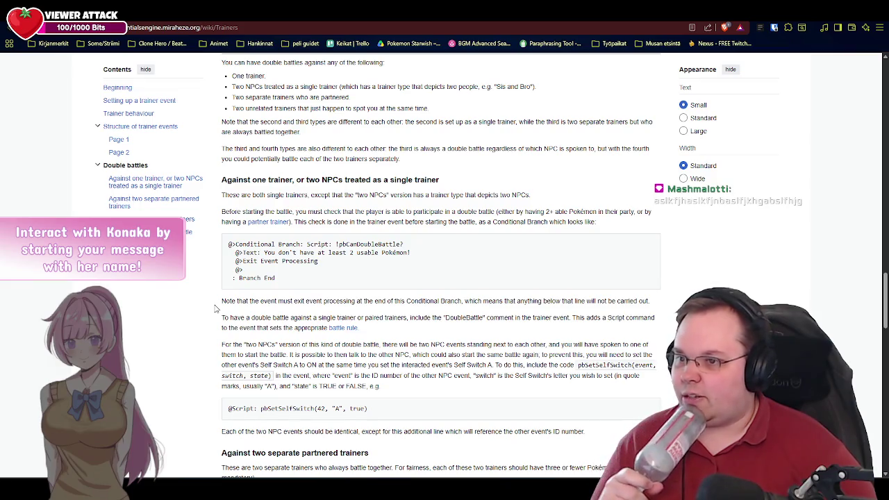
pyautogui.scroll(-1, 215, 308)
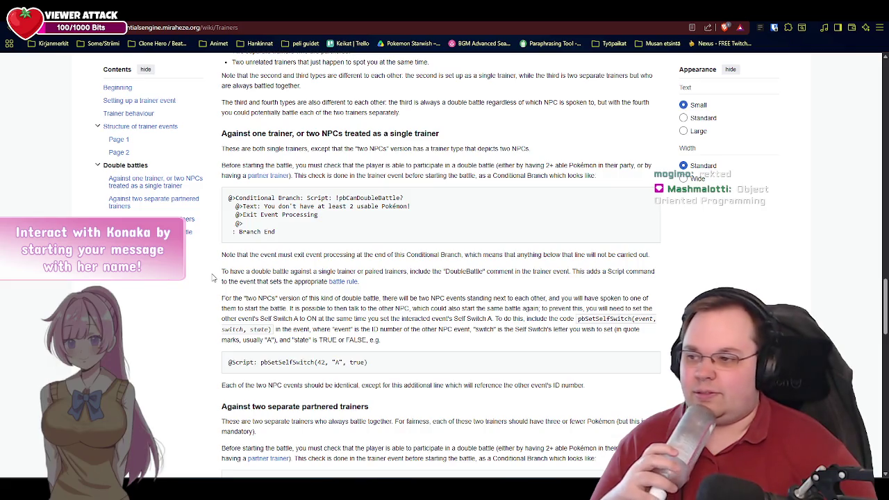
# Scroll down toward the 'Against two separate partnered trainers' double battle guidance.
pyautogui.scroll(-1, 211, 277)
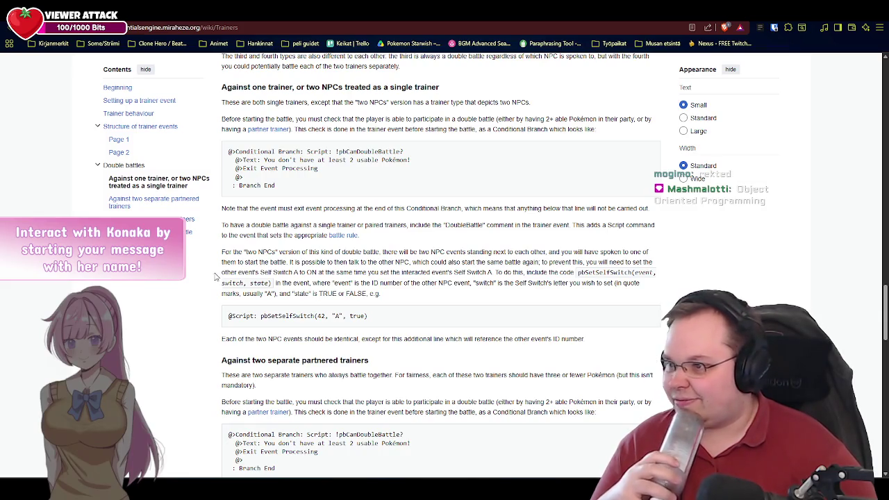
pyautogui.scroll(1, 214, 275)
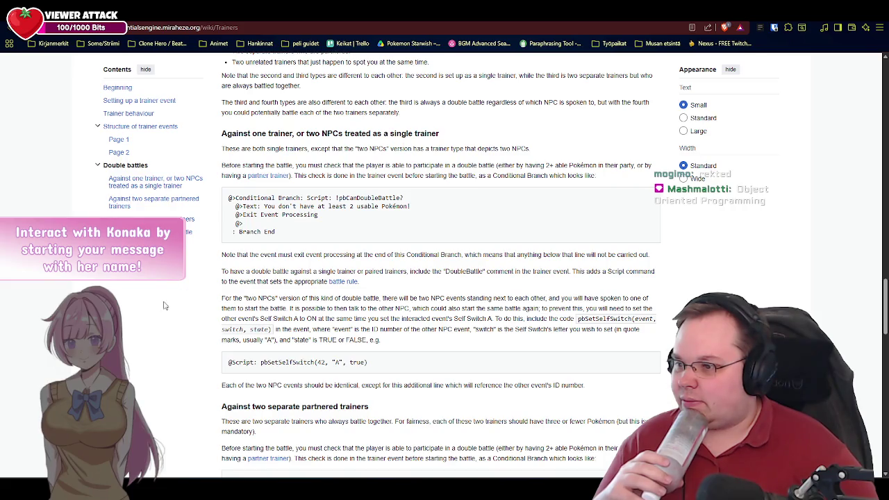
pyautogui.scroll(-4, 199, 280)
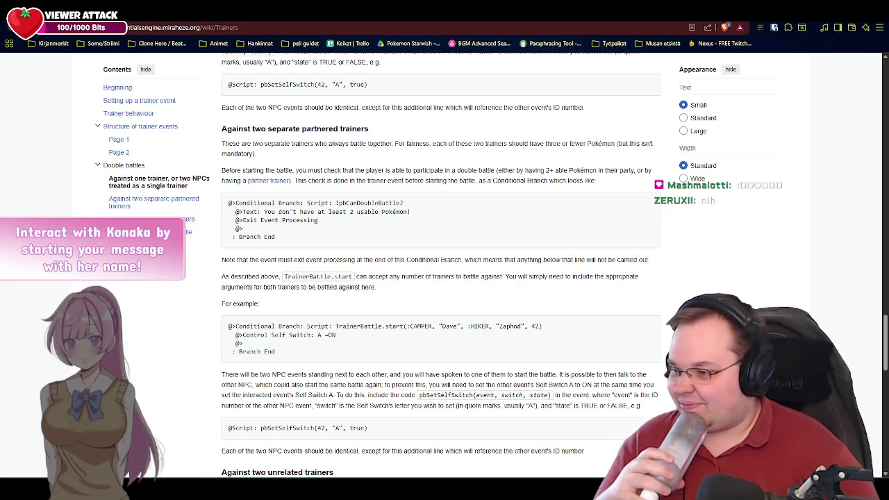
# Restore the RanterBrain Buddy assistant window over the Trainers wiki page.
pyautogui.click(158, 478)
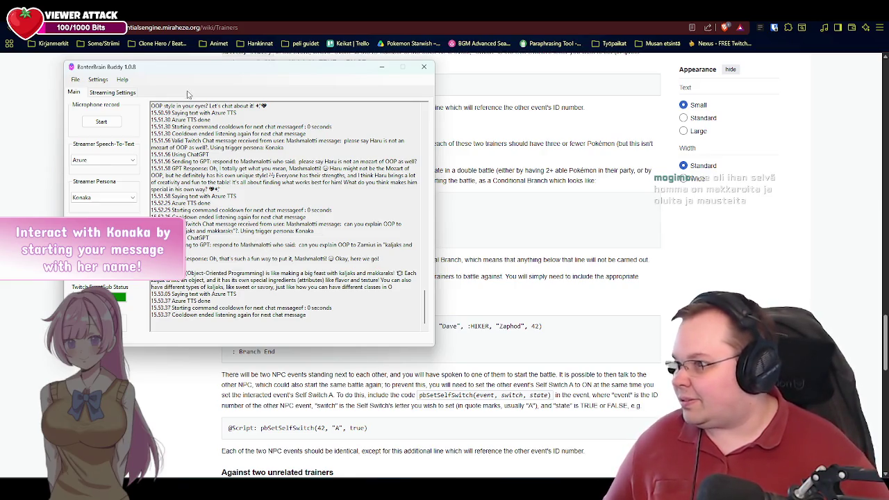
# Ask the assistant aloud to explain object-oriented programming to a five-year-old, then hide it.
pyautogui.press('F12')
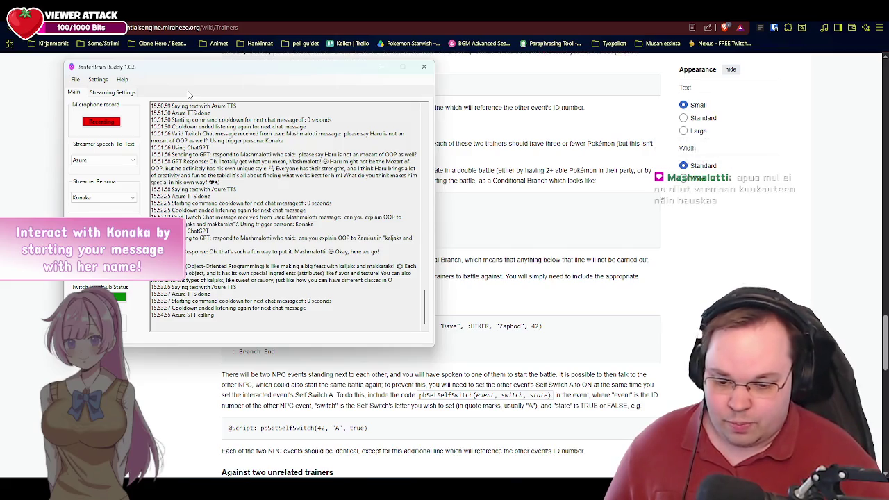
pyautogui.press('F12')
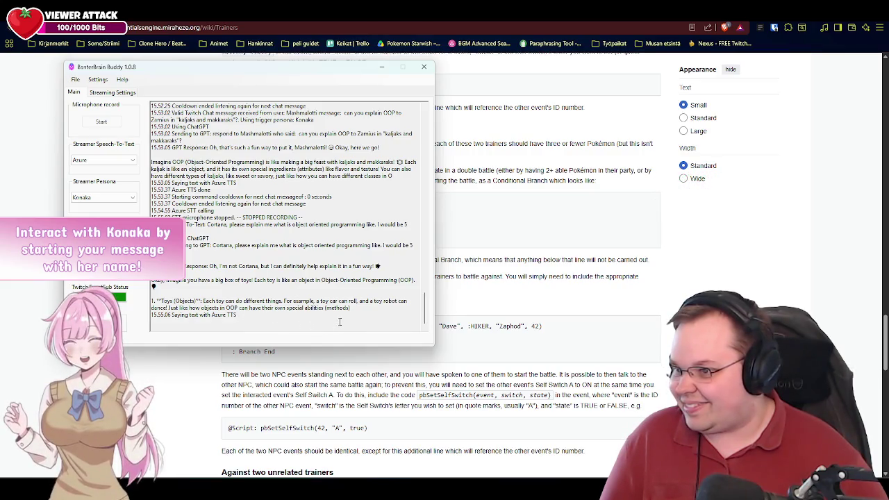
pyautogui.scroll(1, 382, 312)
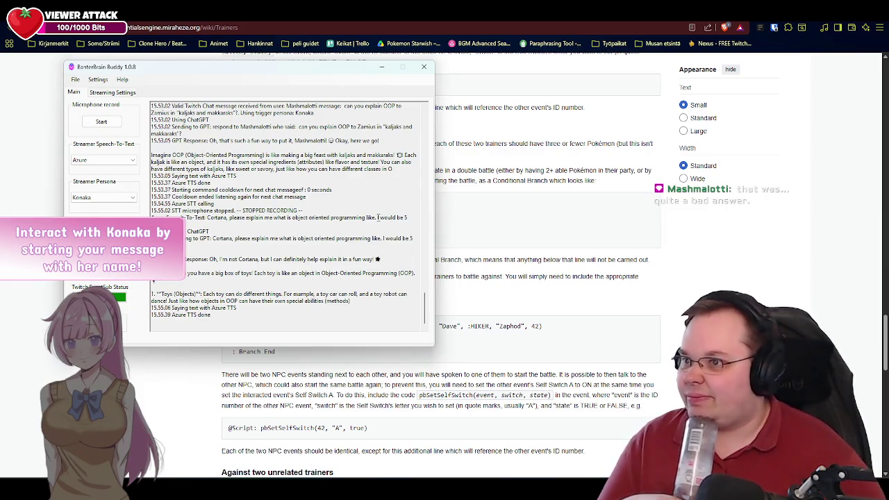
pyautogui.click(381, 66)
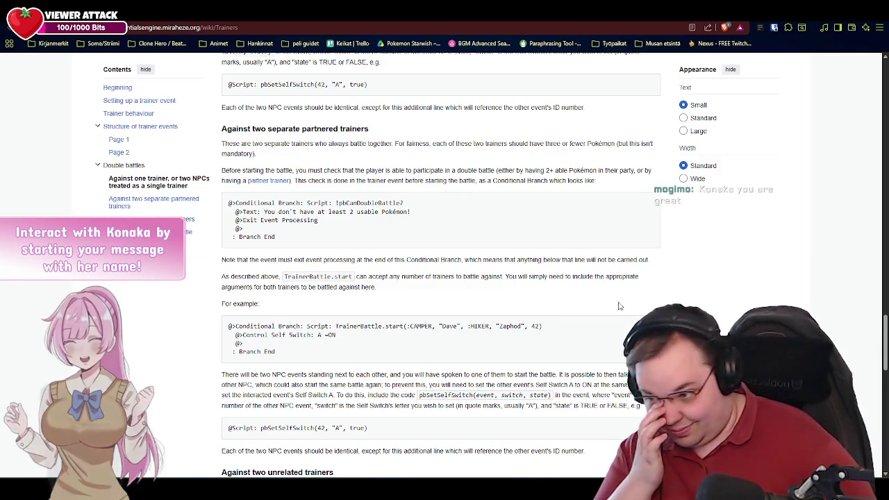
# Ask the Konaka assistant aloud for a programming joke.
pyautogui.hotkey('alt', 'Tab')
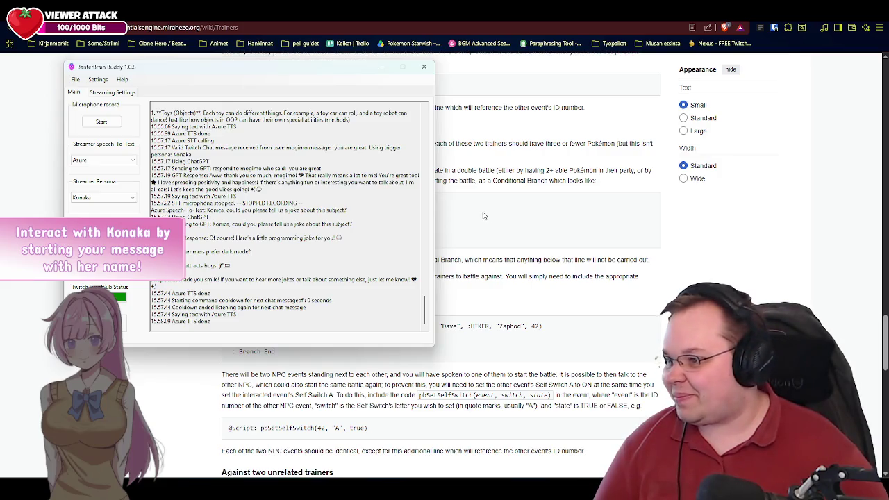
# Minimize the RanterBrain Buddy window and open a new browser tab.
pyautogui.click(382, 70)
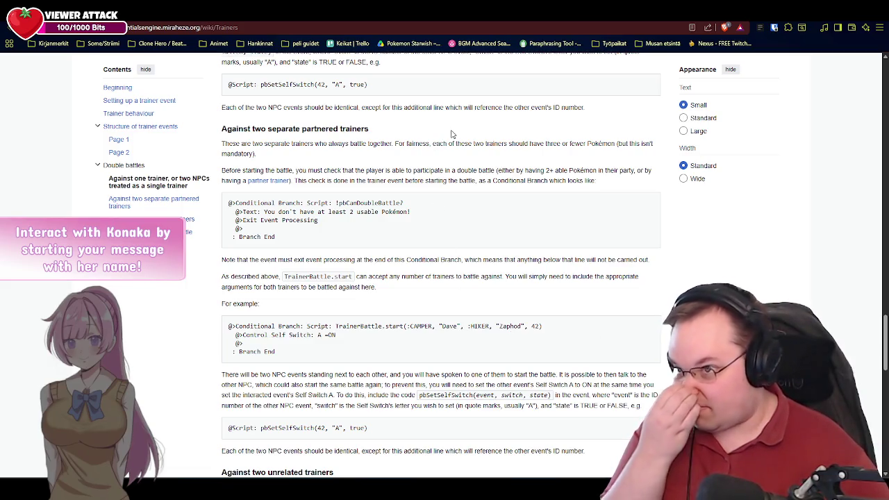
pyautogui.hotkey('ctrl', 't')
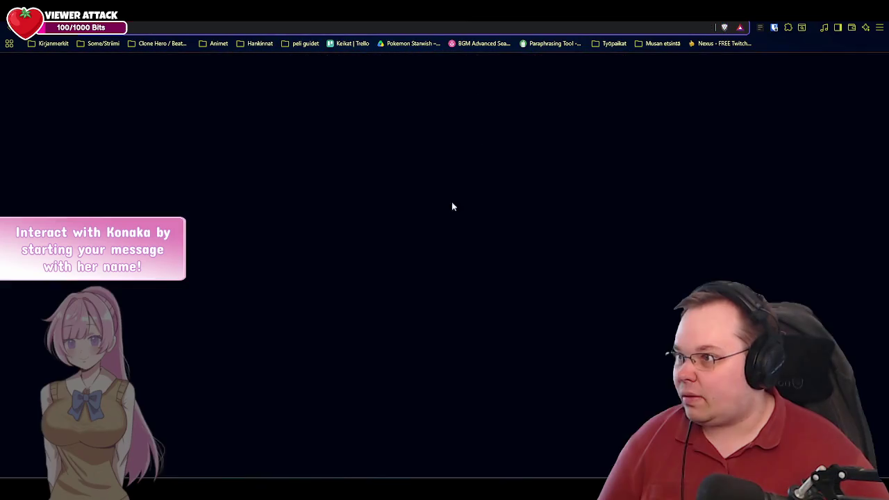
# Open the Reactive by FugiTech library from the Kirjanmerkit bookmarks and authorize its Discord connection.
pyautogui.click(70, 43)
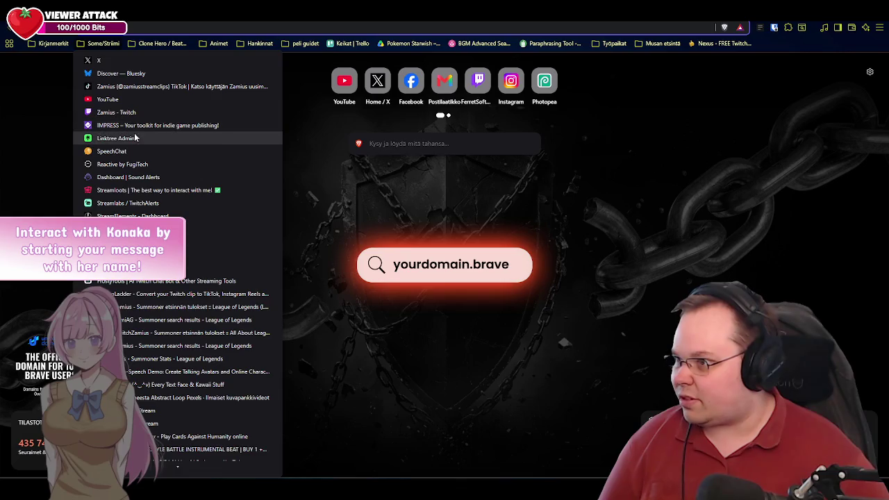
pyautogui.click(139, 164)
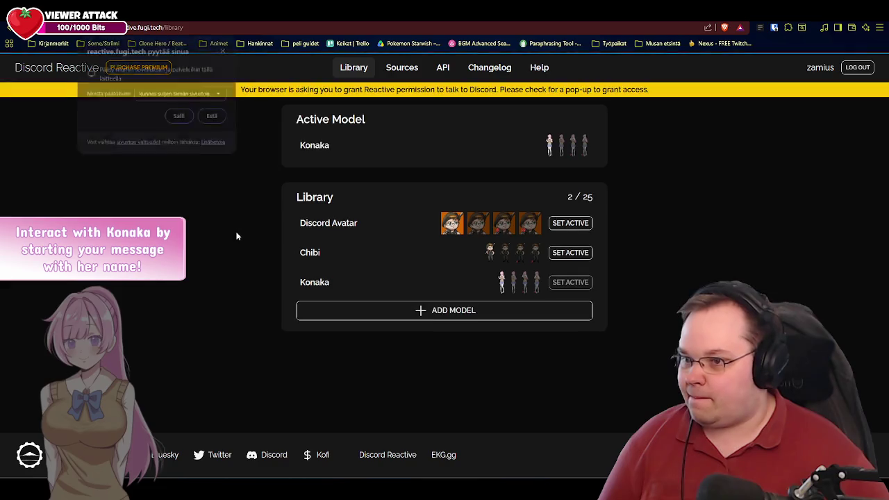
pyautogui.click(180, 117)
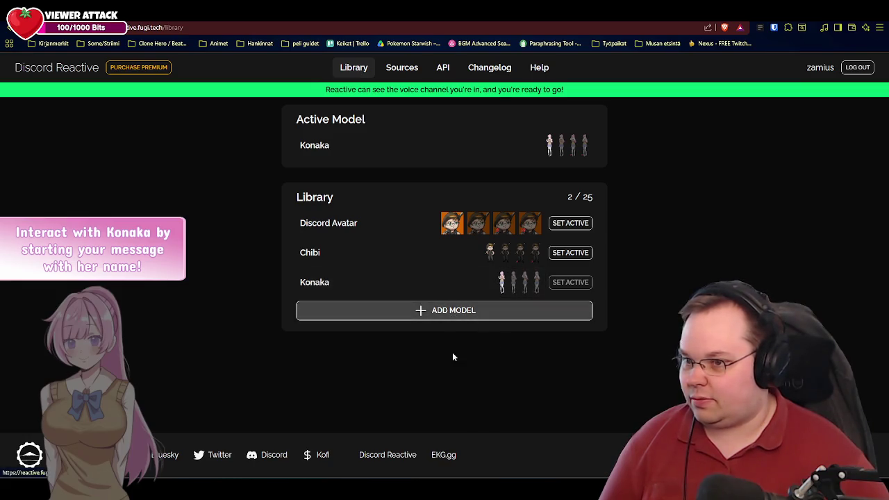
# Add a new model whose Speaking image is Chisaki angryblushing from the Scenes from the Heart images folder on F:.
pyautogui.click(451, 313)
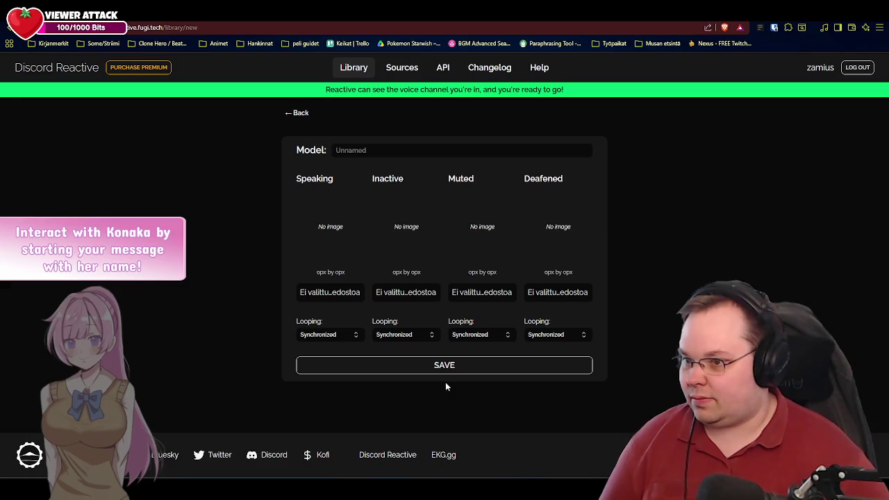
pyautogui.click(330, 297)
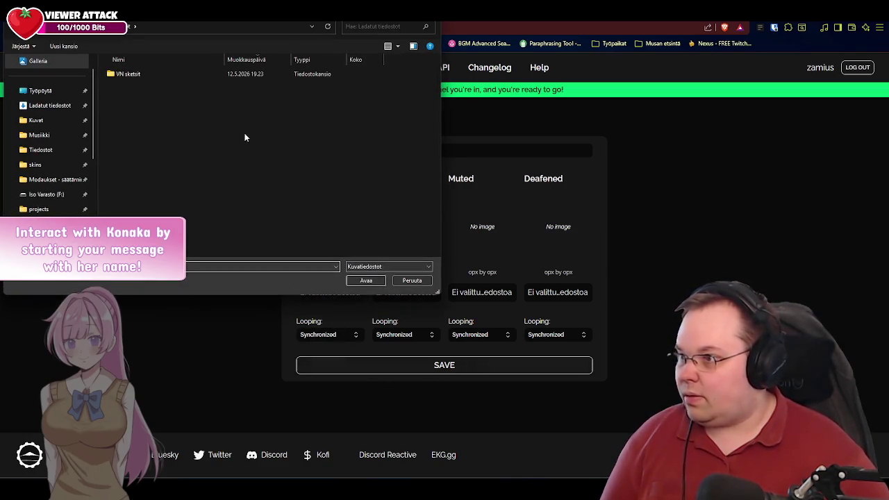
pyautogui.click(49, 121)
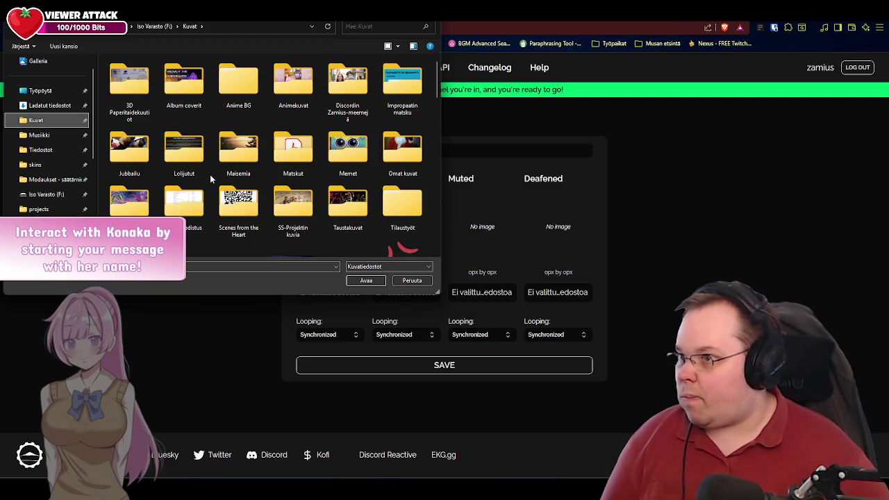
pyautogui.scroll(-2, 61, 167)
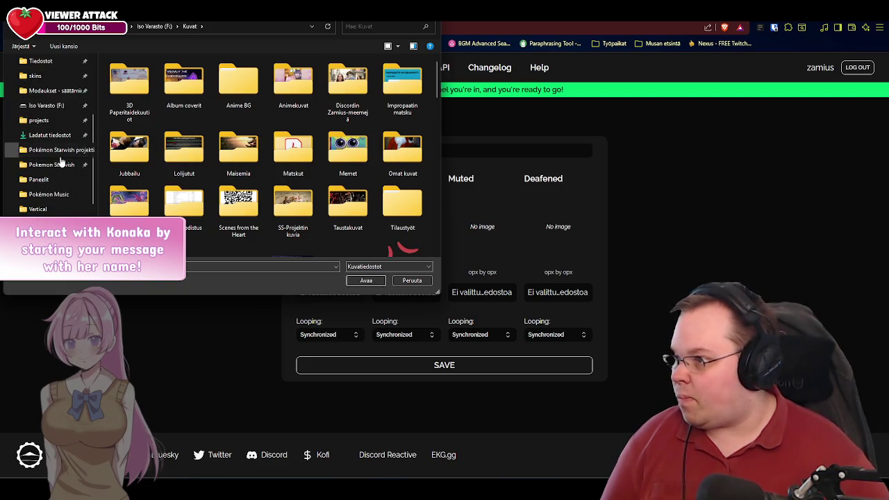
pyautogui.click(58, 107)
pyautogui.scroll(-3, 208, 177)
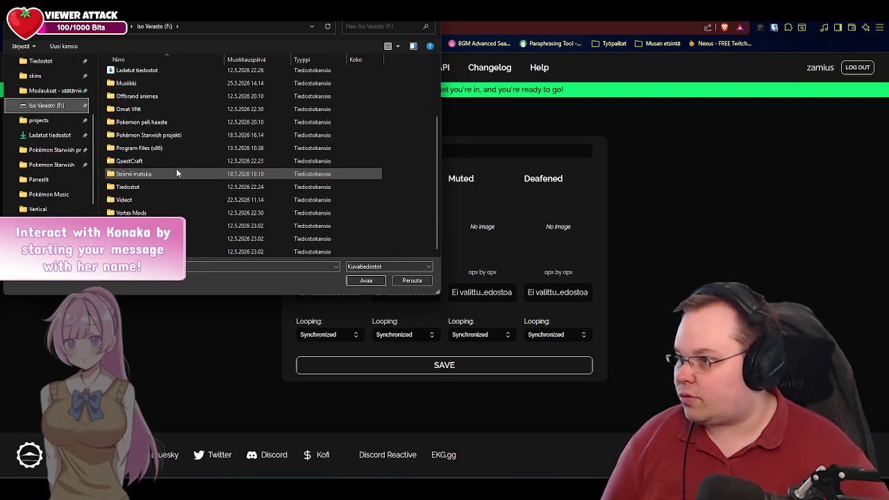
pyautogui.doubleClick(143, 111)
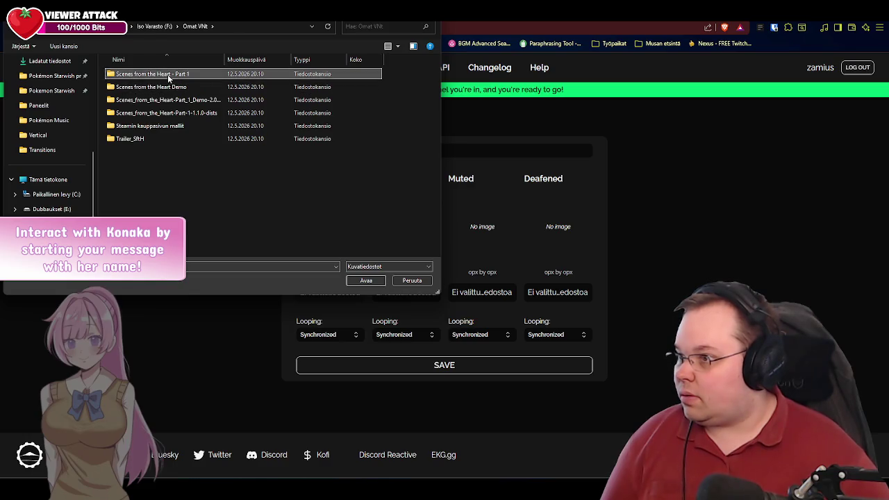
pyautogui.doubleClick(168, 76)
pyautogui.doubleClick(148, 75)
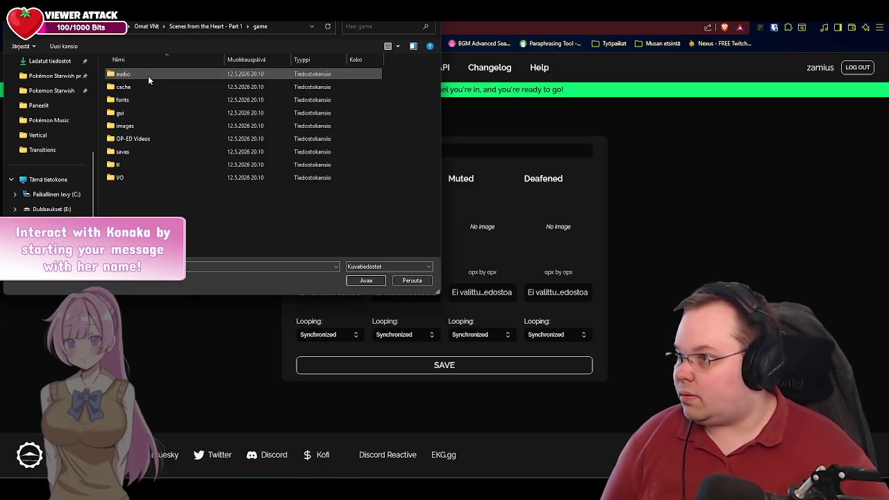
pyautogui.doubleClick(125, 126)
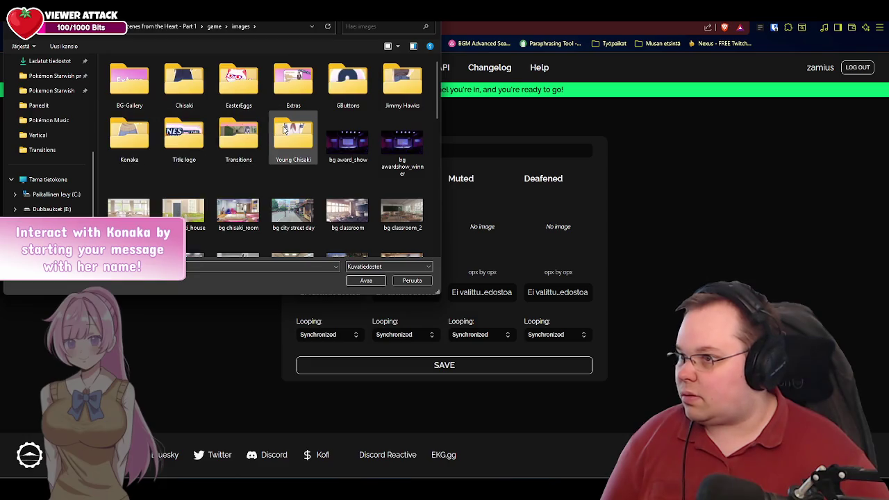
pyautogui.doubleClick(199, 82)
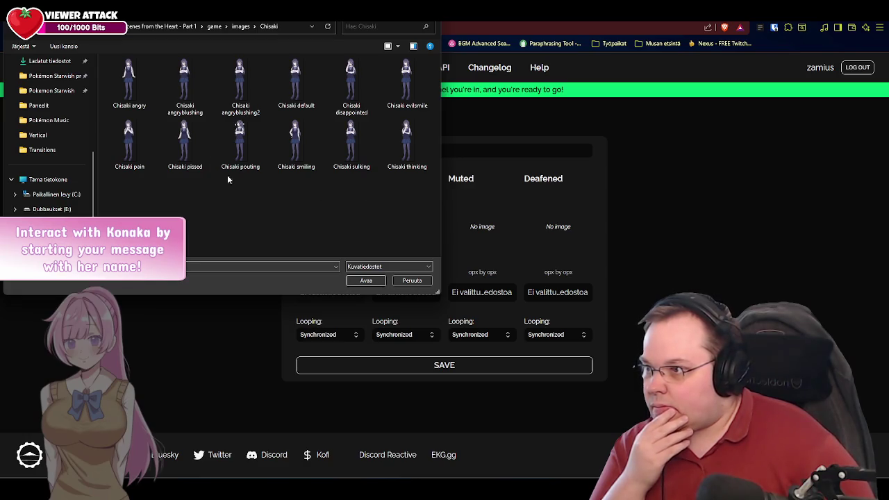
pyautogui.doubleClick(189, 81)
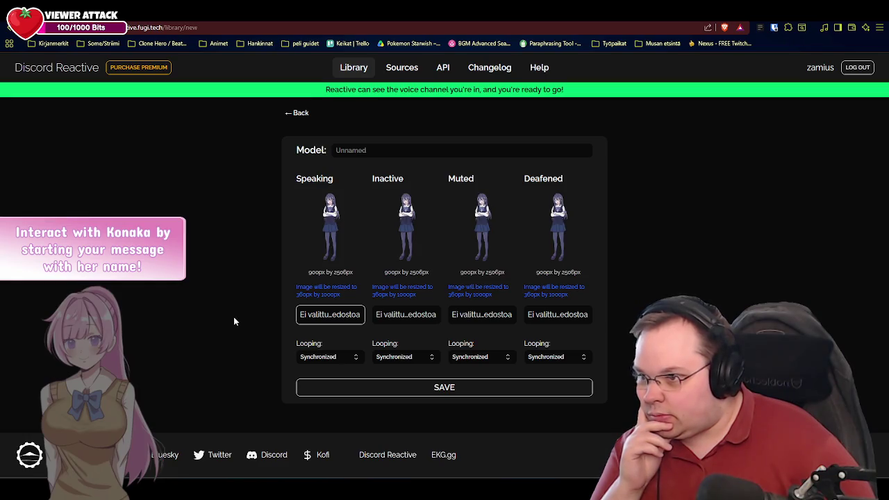
# Set the Inactive image to Chisaki default, keeping looping as Synchronized.
pyautogui.click(410, 316)
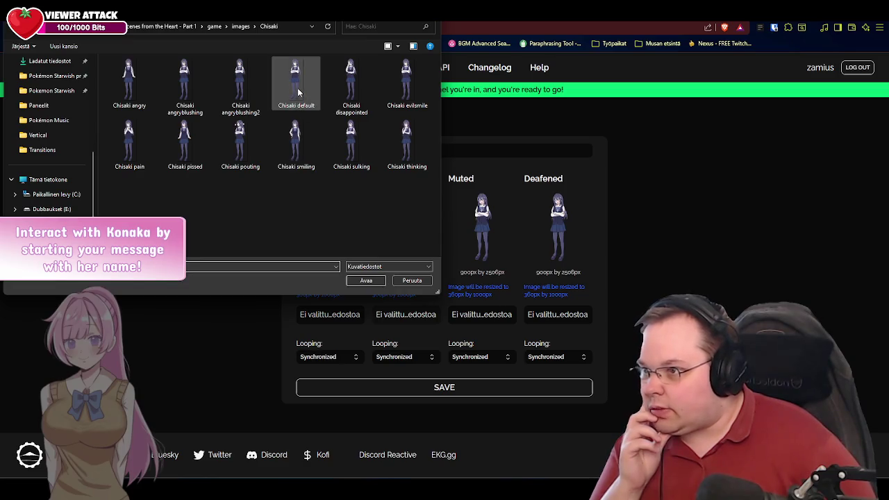
pyautogui.doubleClick(299, 91)
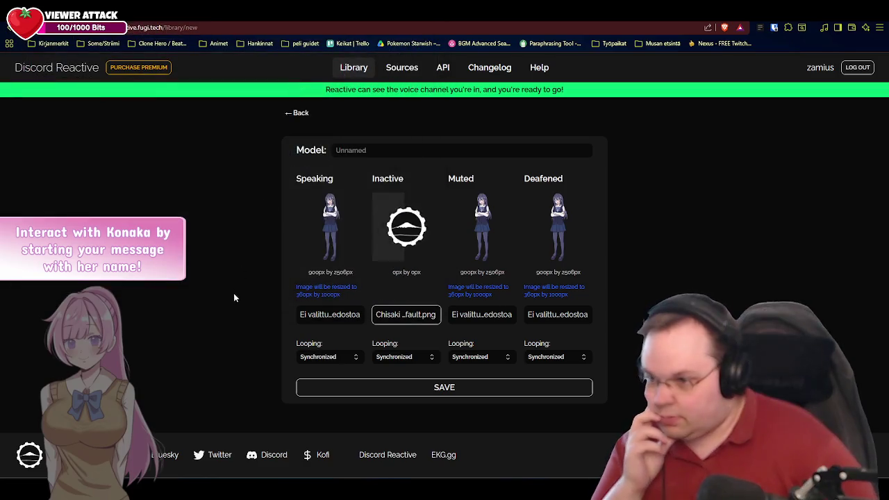
pyautogui.click(433, 357)
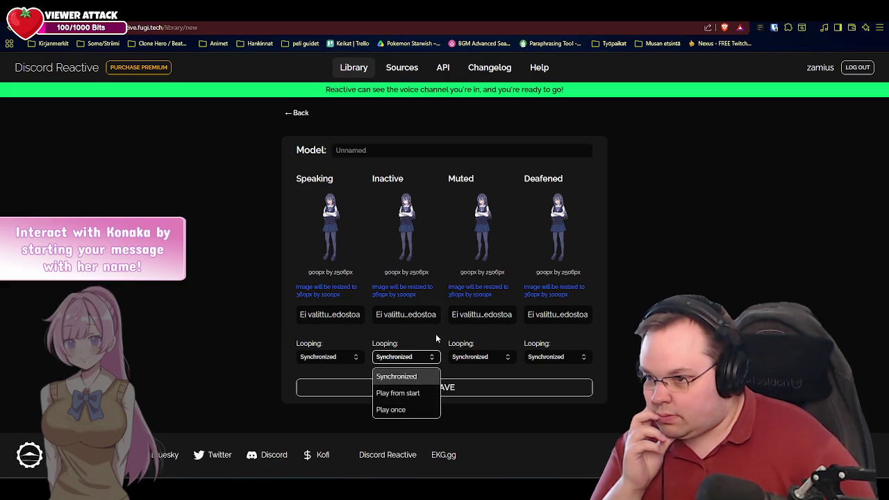
pyautogui.click(436, 334)
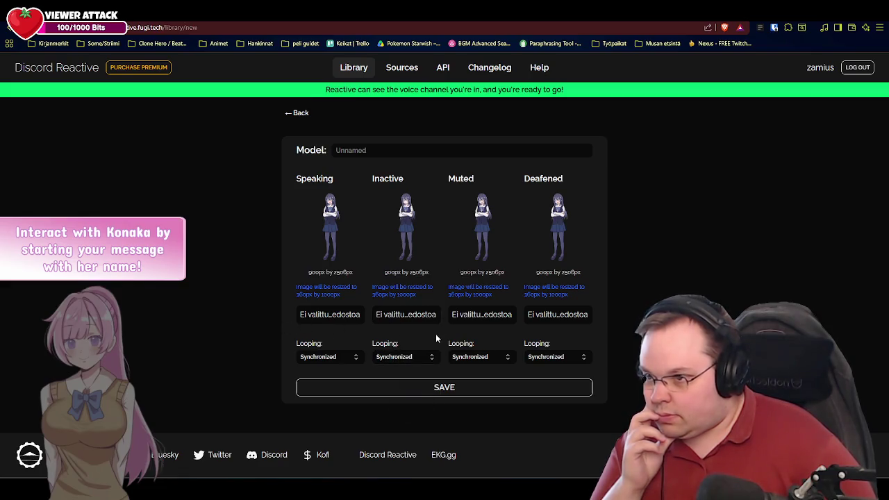
# Set the Muted image to Chisaki pouting and the Deafened image to Chisaki sulking.
pyautogui.click(507, 316)
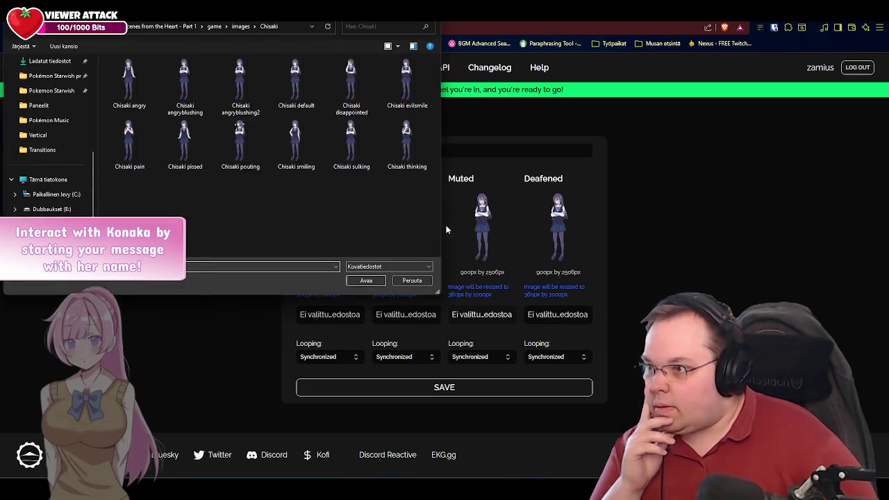
pyautogui.doubleClick(240, 142)
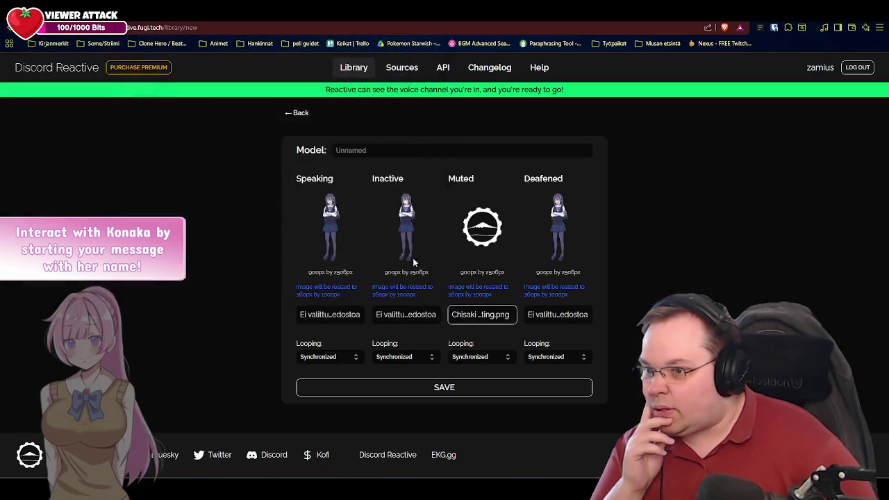
pyautogui.click(576, 318)
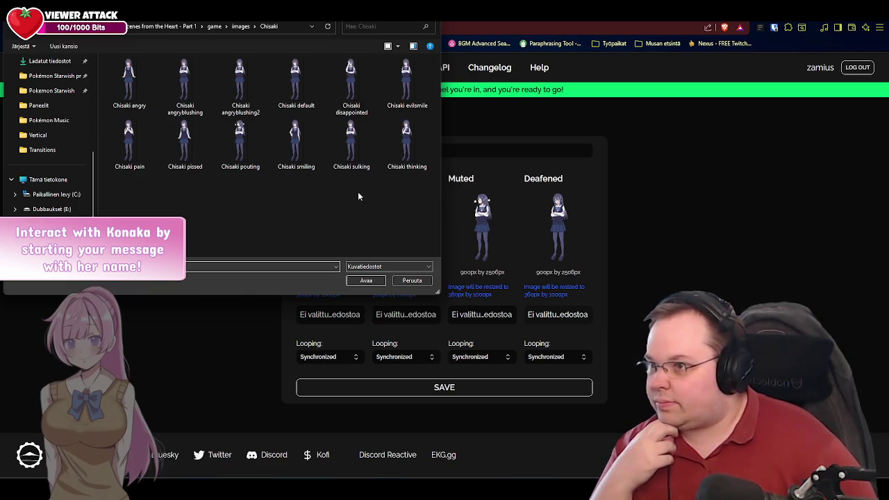
pyautogui.doubleClick(370, 167)
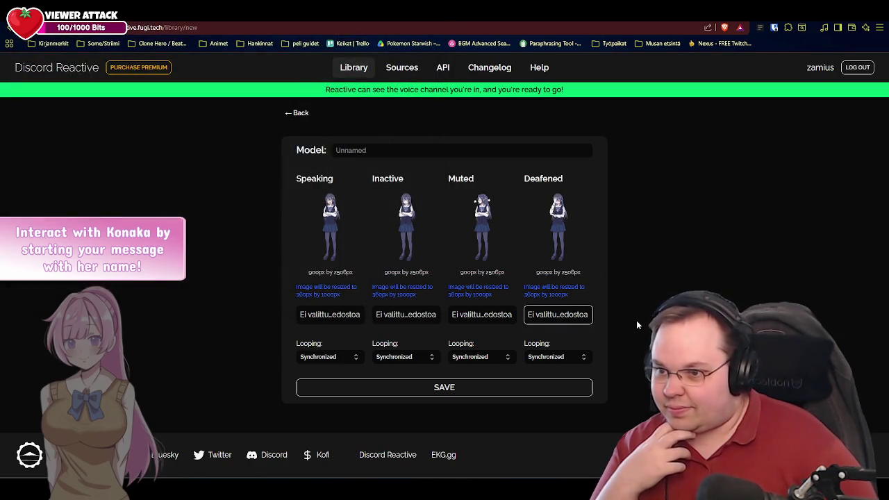
pyautogui.click(642, 327)
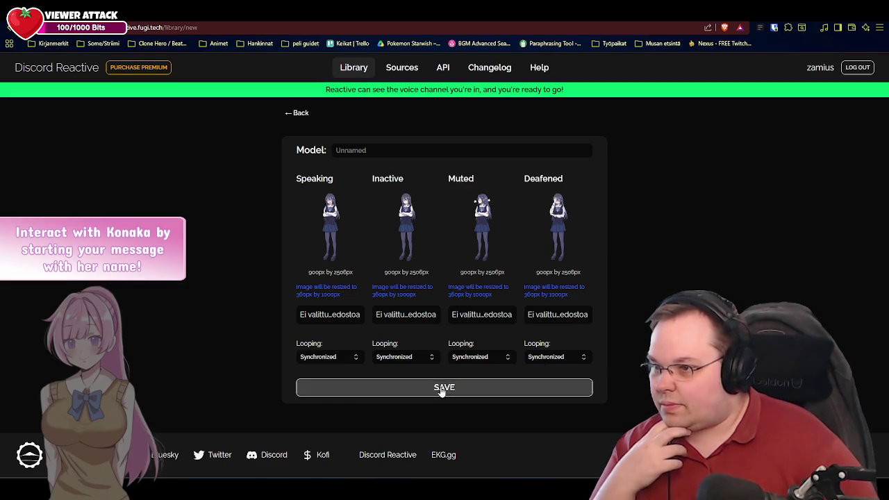
pyautogui.click(387, 150)
# Name the model 'Chisaki', save it to the library, and switch to the wiki Trainers tab.
pyautogui.write('C')
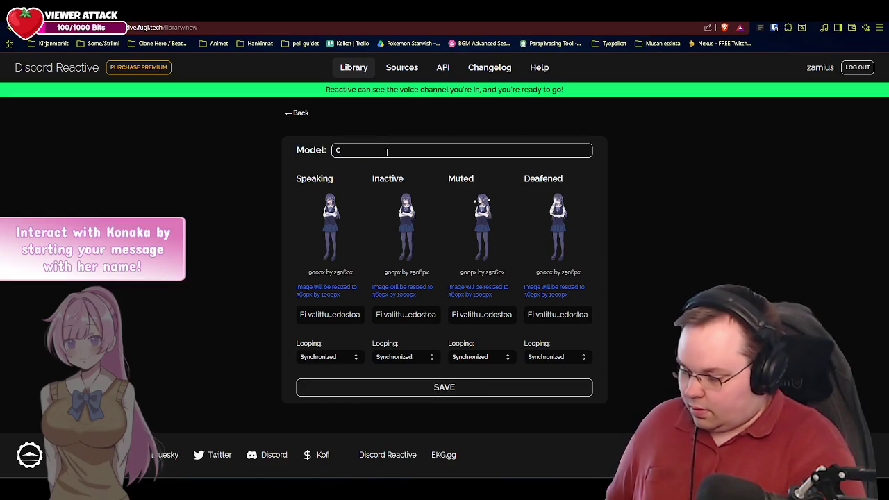
pyautogui.write('hisaki')
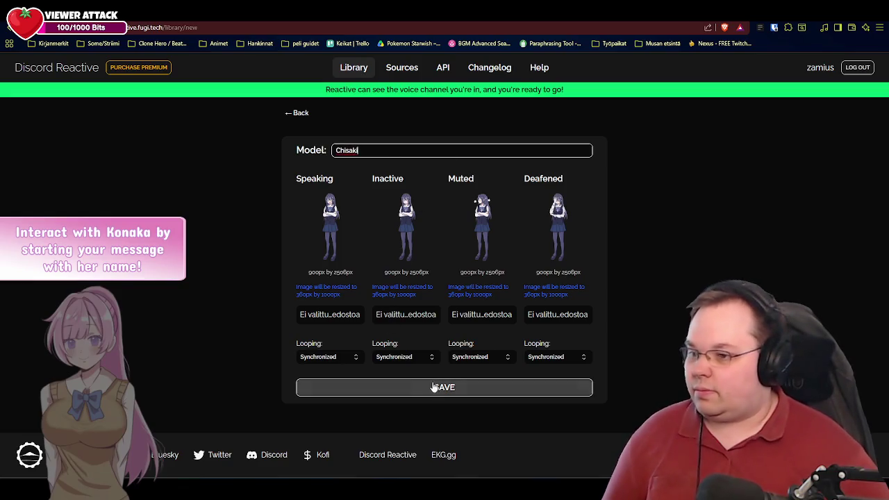
pyautogui.click(445, 387)
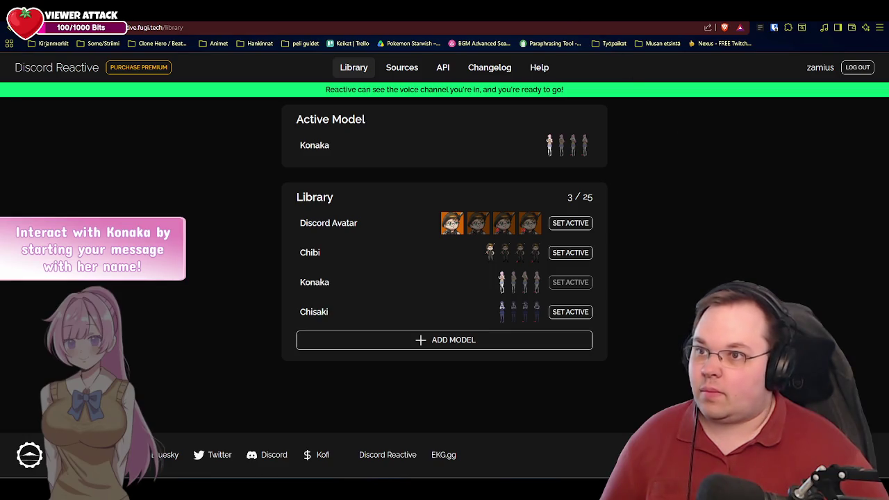
pyautogui.hotkey('ctrl', 'Tab')
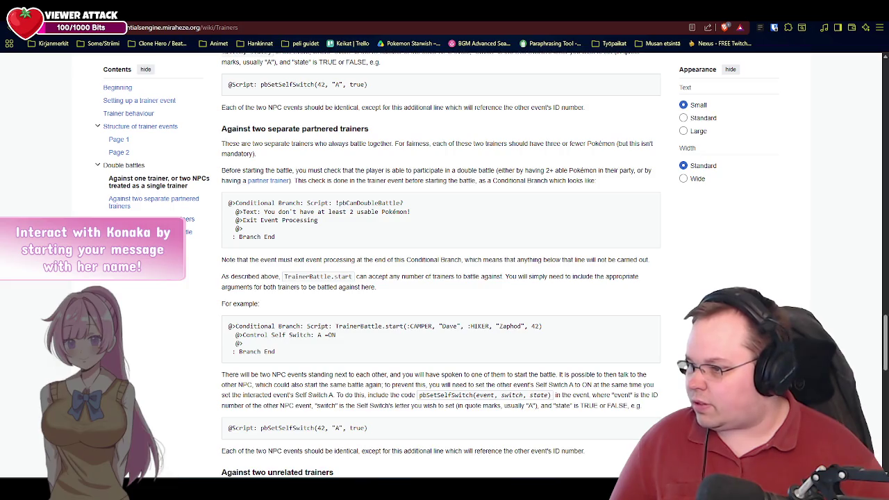
pyautogui.hotkey('alt', 'Tab')
pyautogui.click(128, 199)
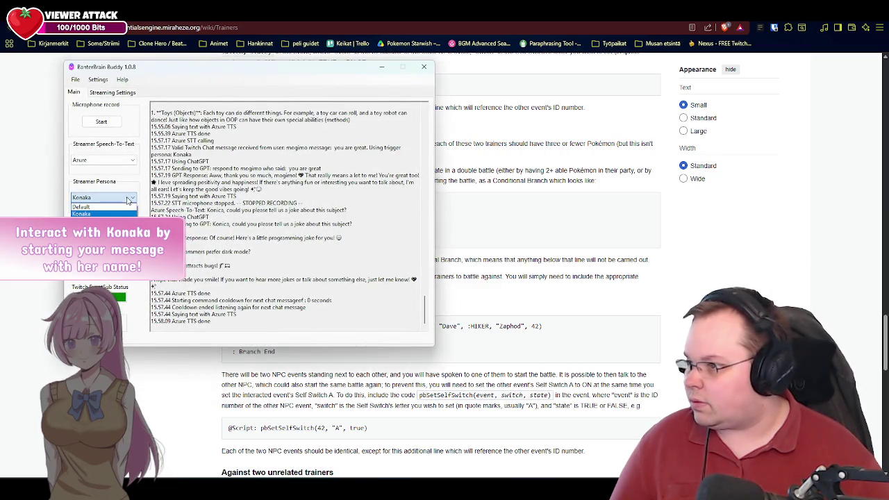
pyautogui.click(127, 200)
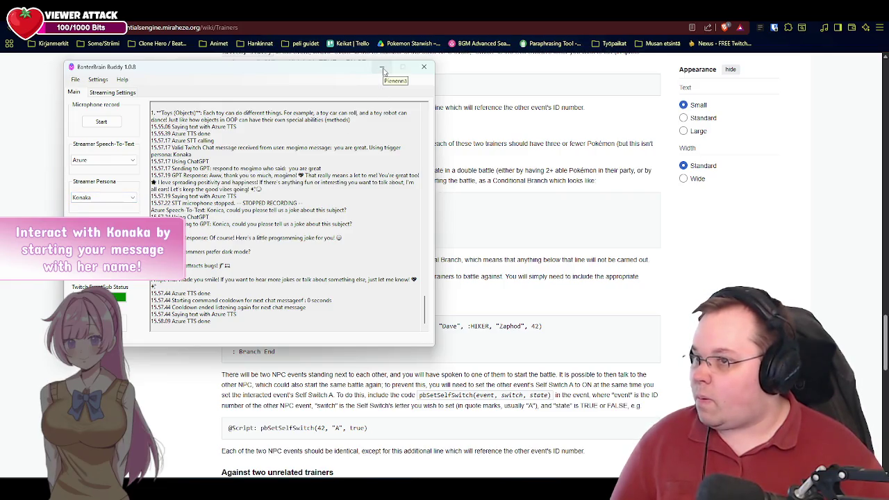
pyautogui.click(382, 69)
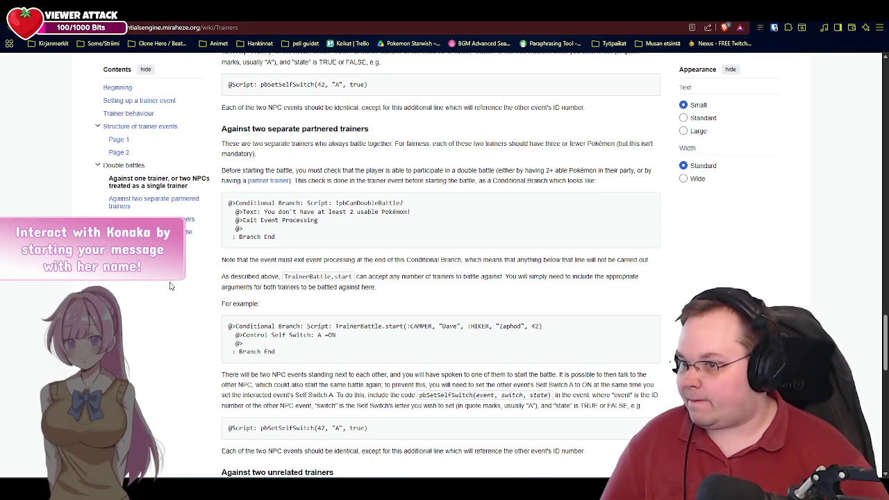
pyautogui.scroll(-3, 189, 292)
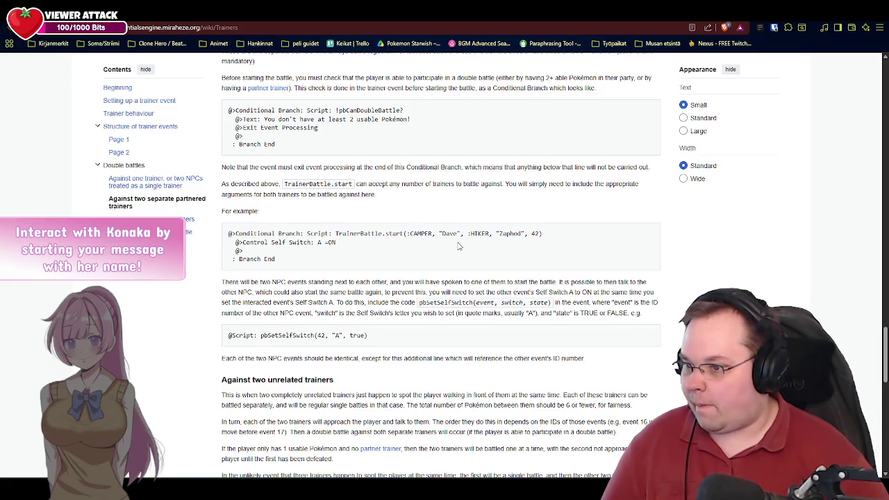
# Scroll to the Against two unrelated trainers section, reading the TrainerBattle.start and pbCanDoubleBattle? code.
pyautogui.moveTo(415, 234); pyautogui.dragTo(542, 235)
pyautogui.click(546, 255)
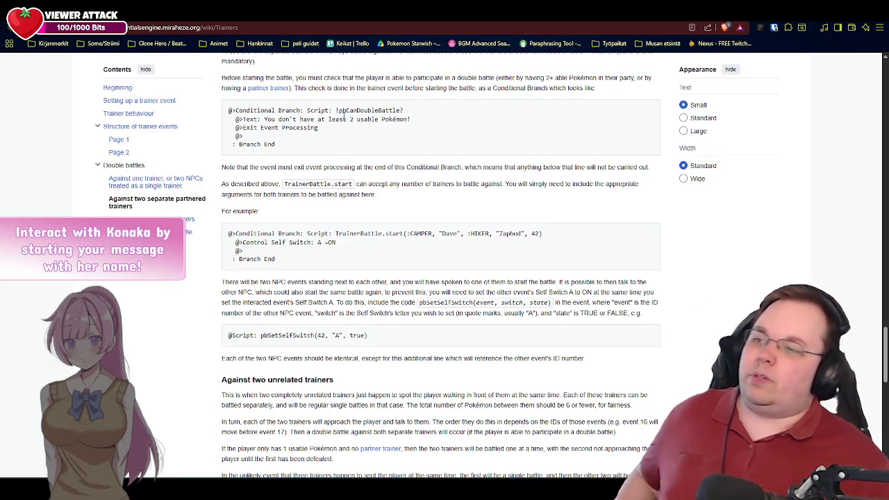
pyautogui.moveTo(406, 111); pyautogui.dragTo(334, 111)
pyautogui.click(380, 152)
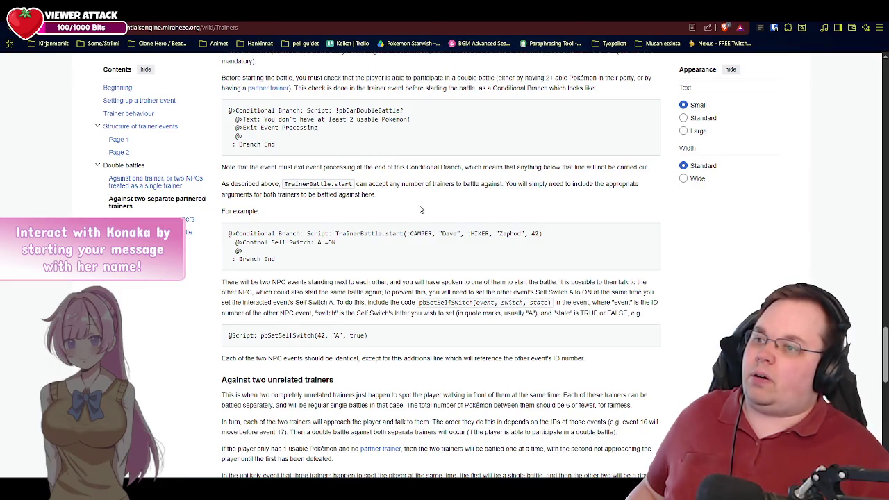
pyautogui.scroll(1, 425, 216)
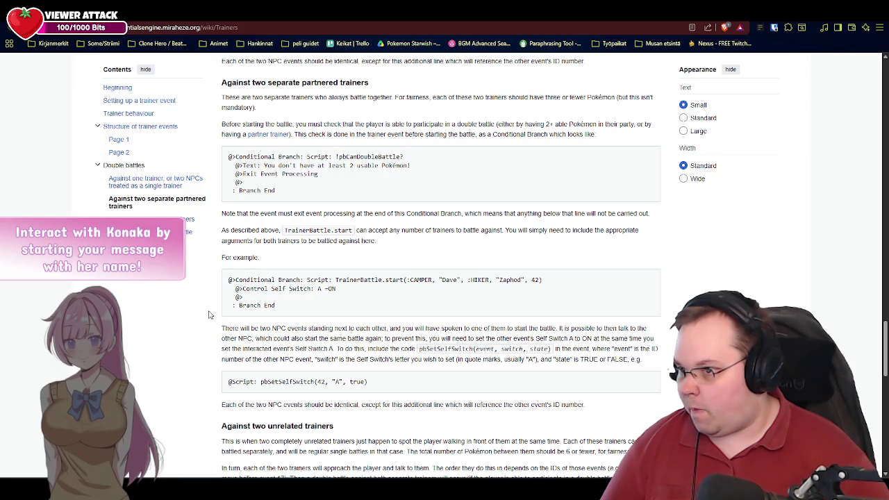
pyautogui.scroll(-2, 209, 314)
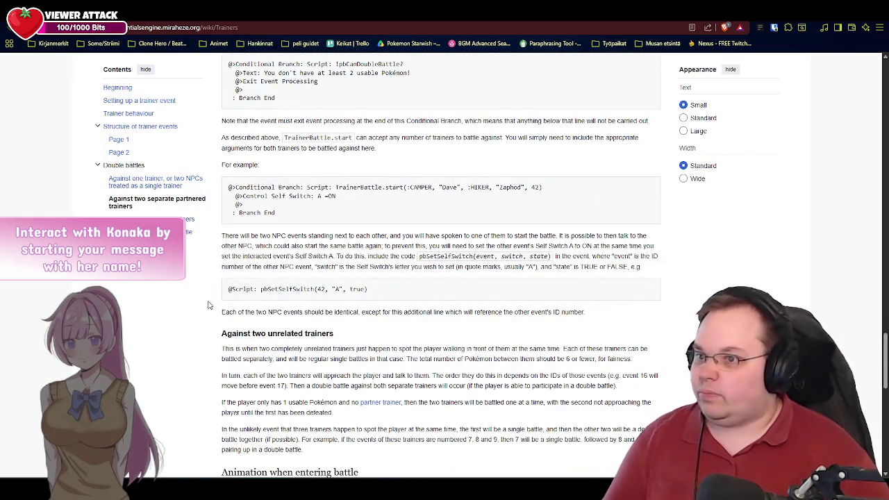